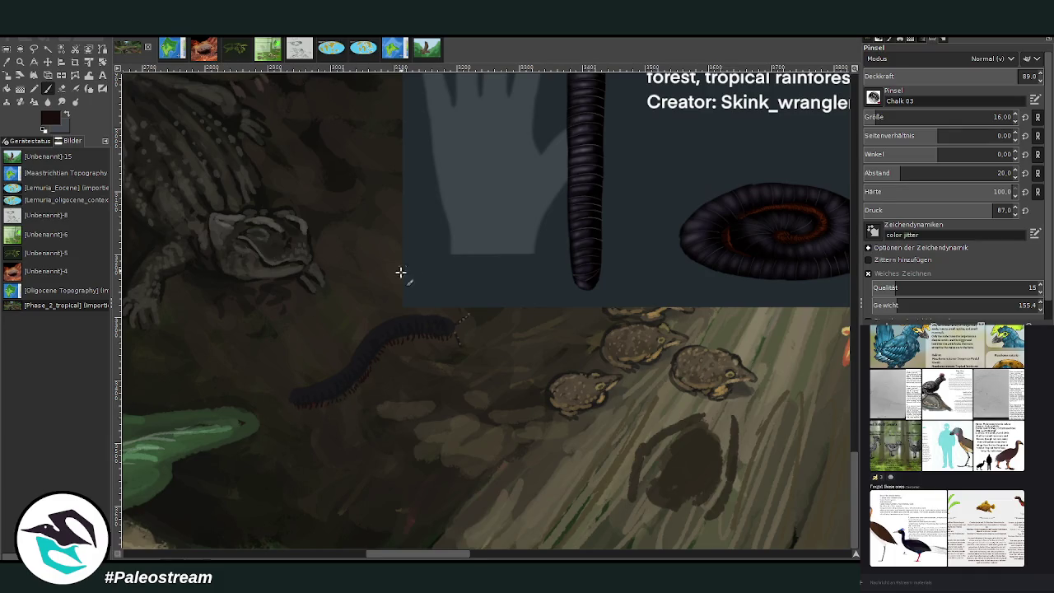
Sample the millipede's dark grey and repaint its body longer at 78.2 opacity
click(31, 77)
click(376, 333)
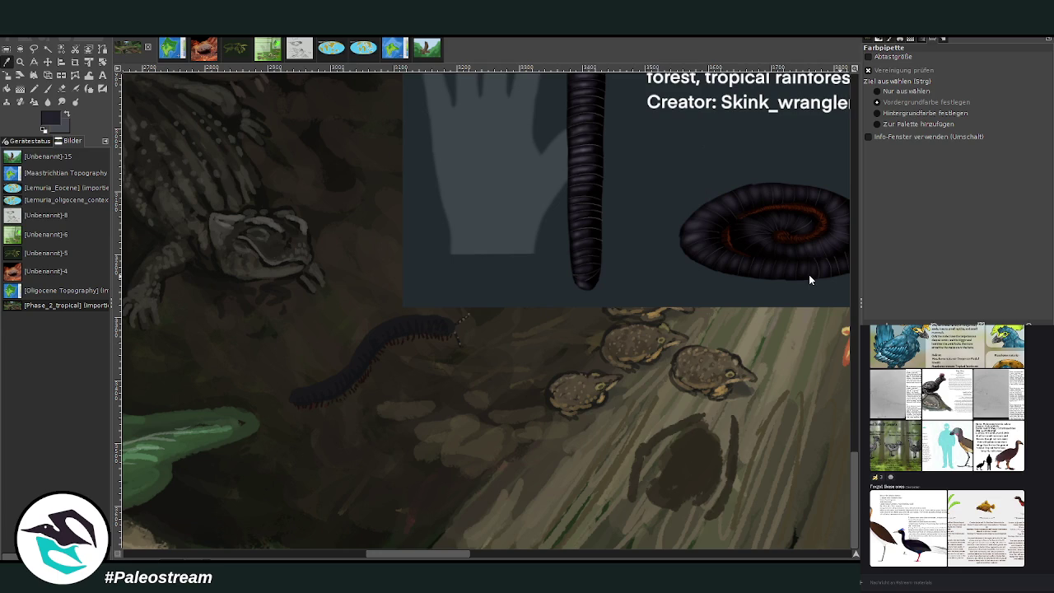
click(47, 88)
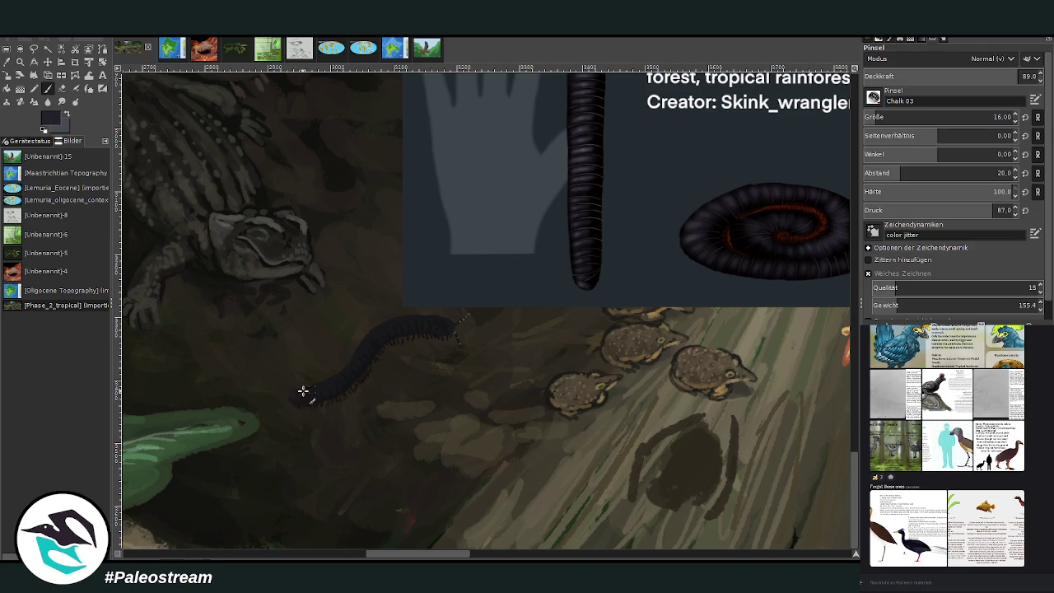
click(1000, 74)
mouse_move(299, 396)
mouse_down()
mouse_move(325, 388)
mouse_move(305, 393)
mouse_move(370, 341)
mouse_move(362, 347)
mouse_up()
drag(388, 327, 293, 396)
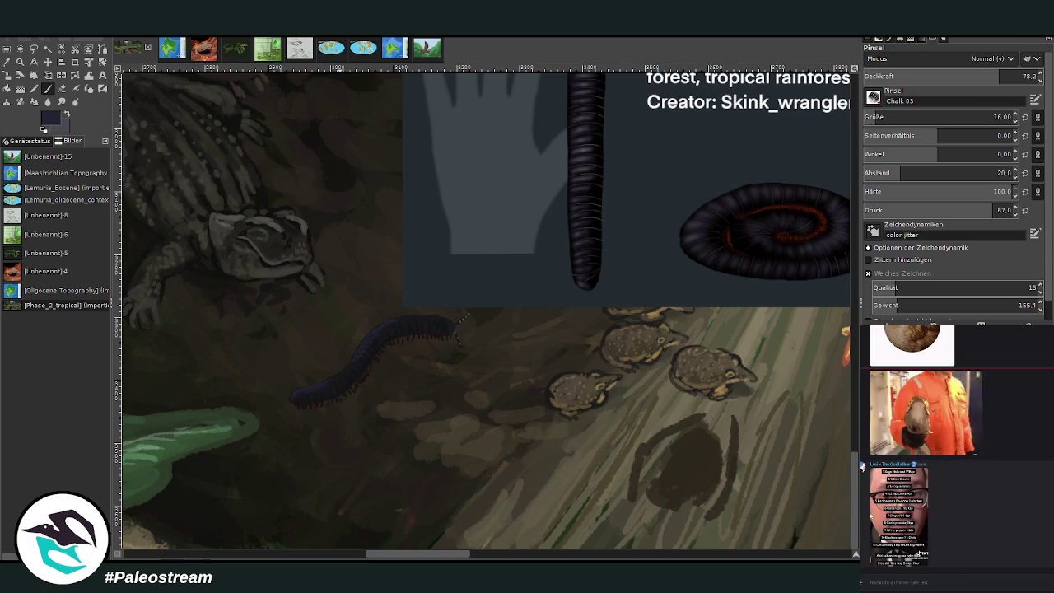
View a shared chat image enlarged, then return to colour picking and the Paintbrush
click(875, 516)
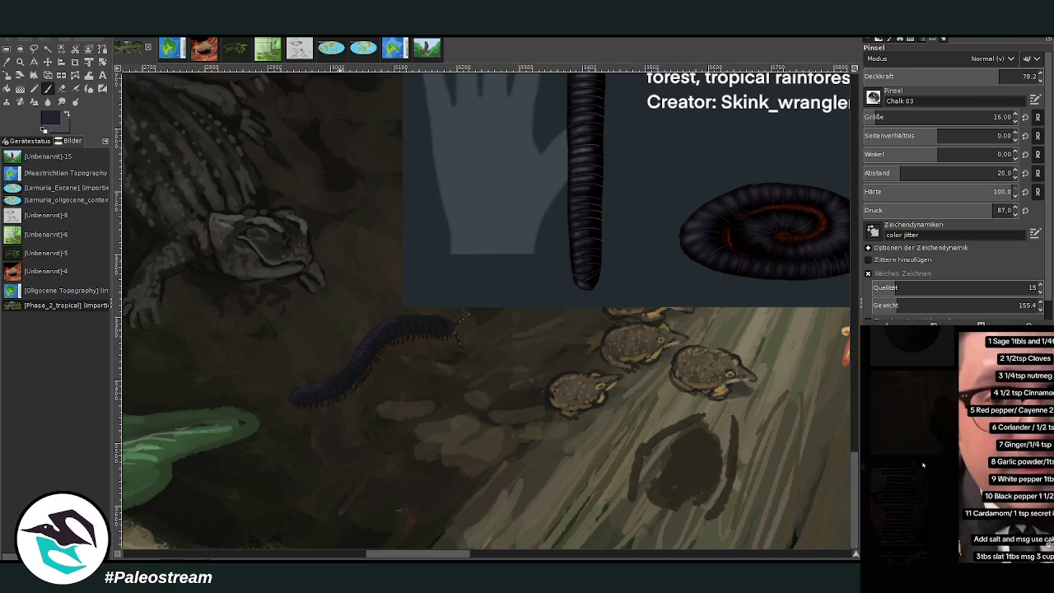
click(900, 514)
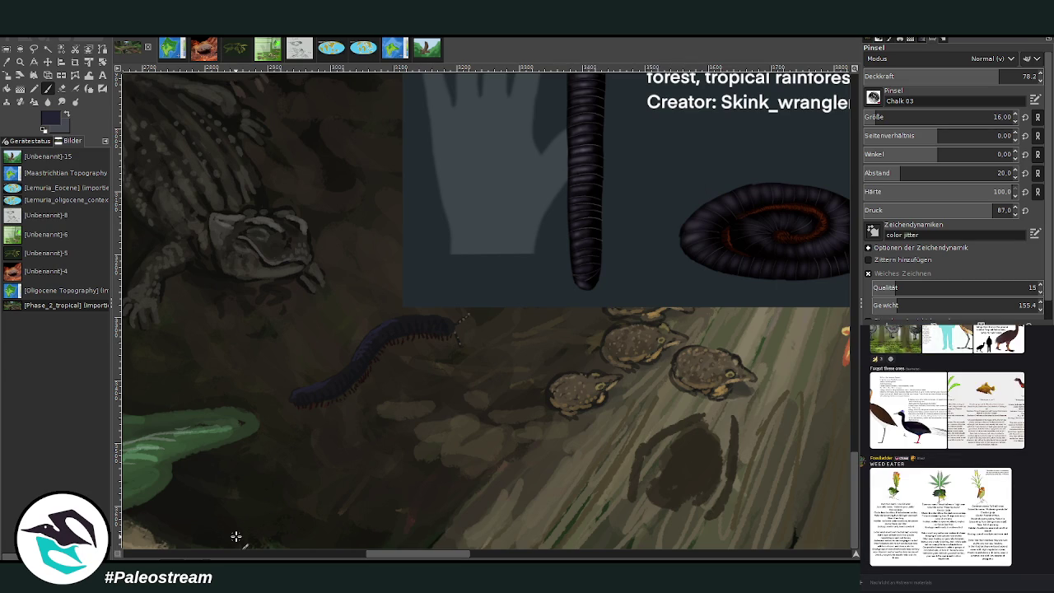
key(o)
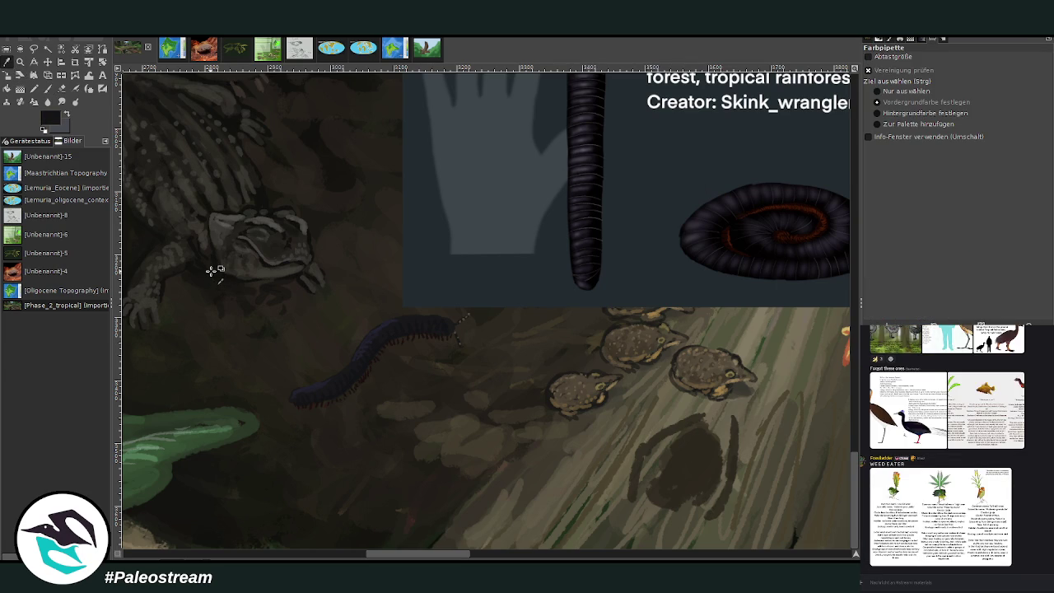
click(49, 88)
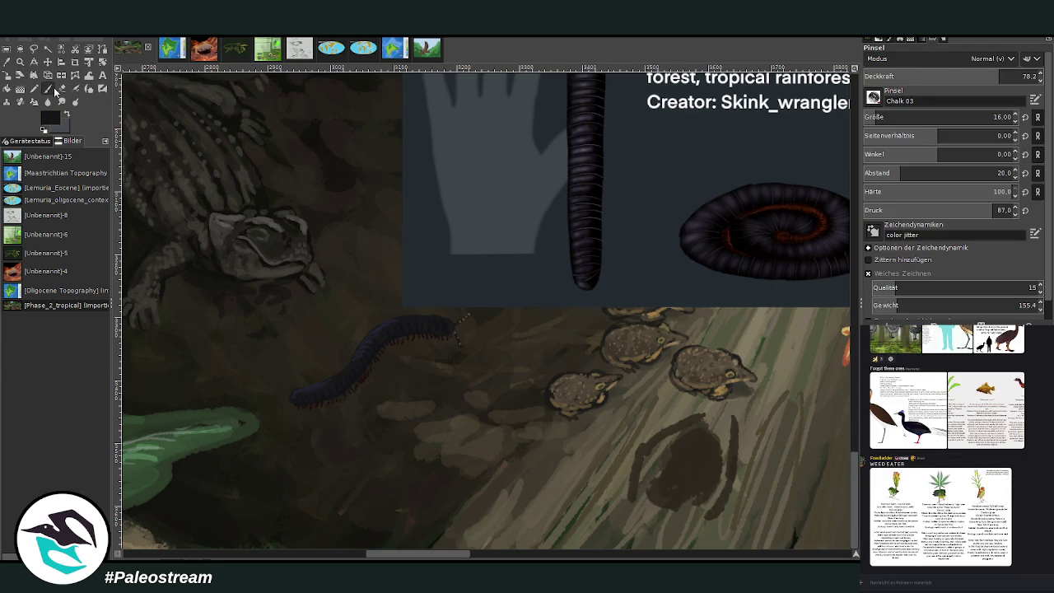
Set the brush to size 82 and opacity 30.6, and glaze darker over the millipede
drag(902, 117, 918, 117)
click(951, 76)
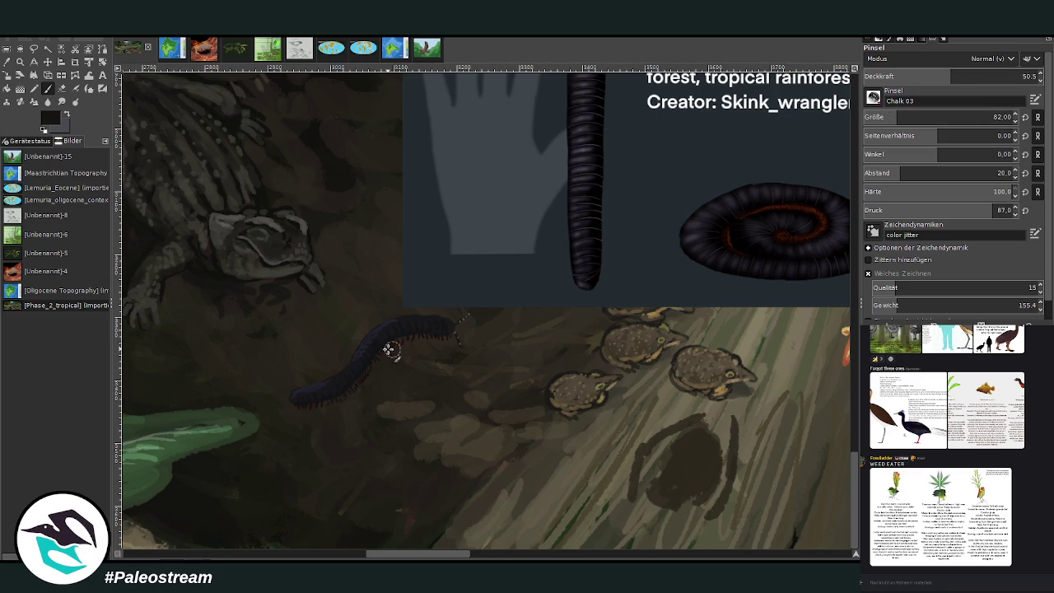
click(981, 76)
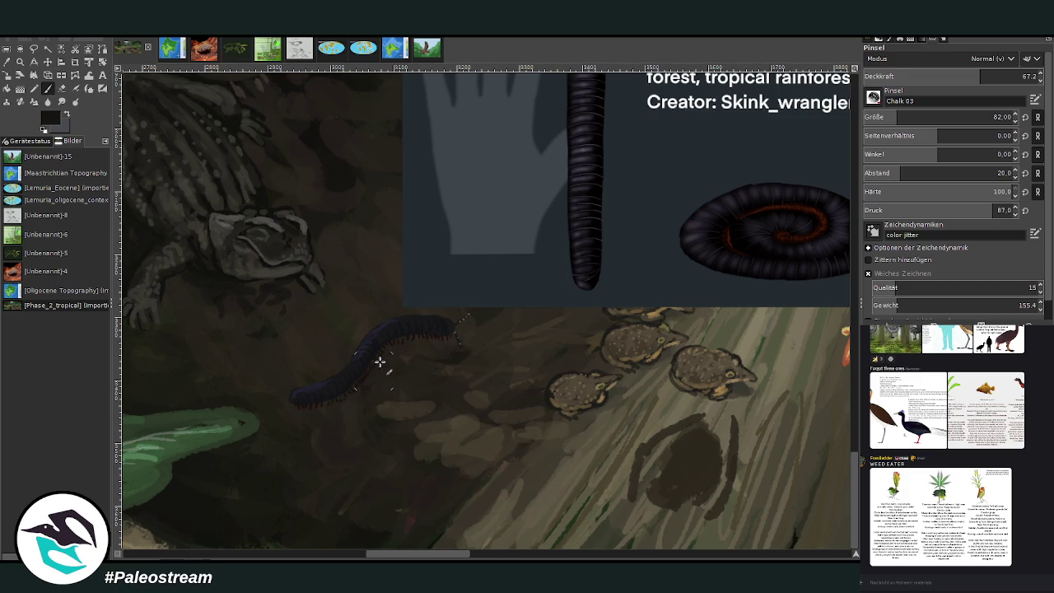
key(less)
key(less)
key(less)
mouse_move(369, 352)
mouse_down()
mouse_move(325, 405)
mouse_move(363, 400)
mouse_move(386, 436)
mouse_up()
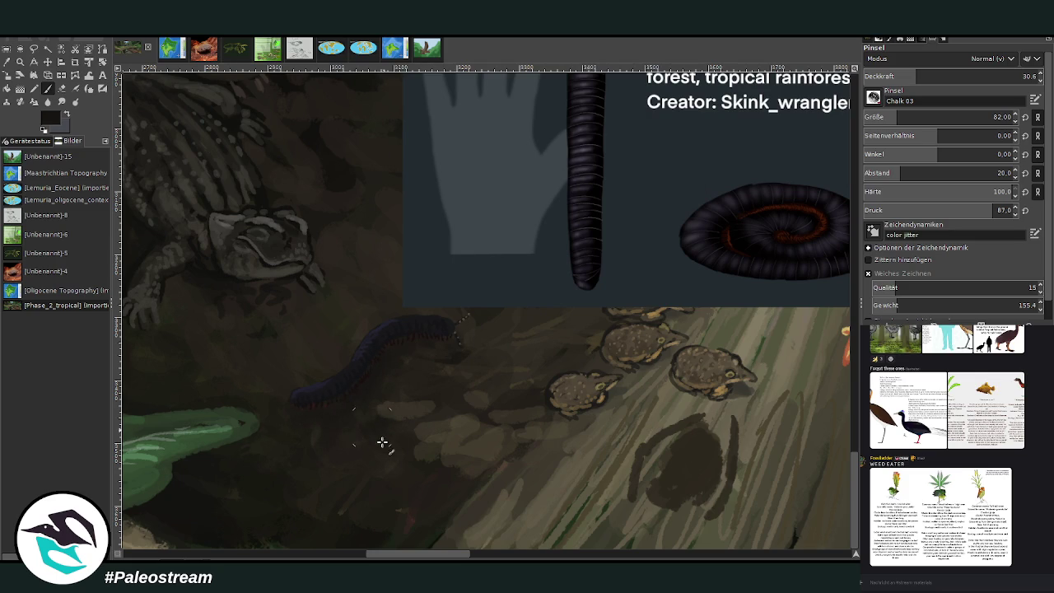
Add faint ground strokes at size 29, drop opacity to 35.3, and undo the pasted reference
drag(914, 79, 961, 78)
drag(1009, 120, 995, 120)
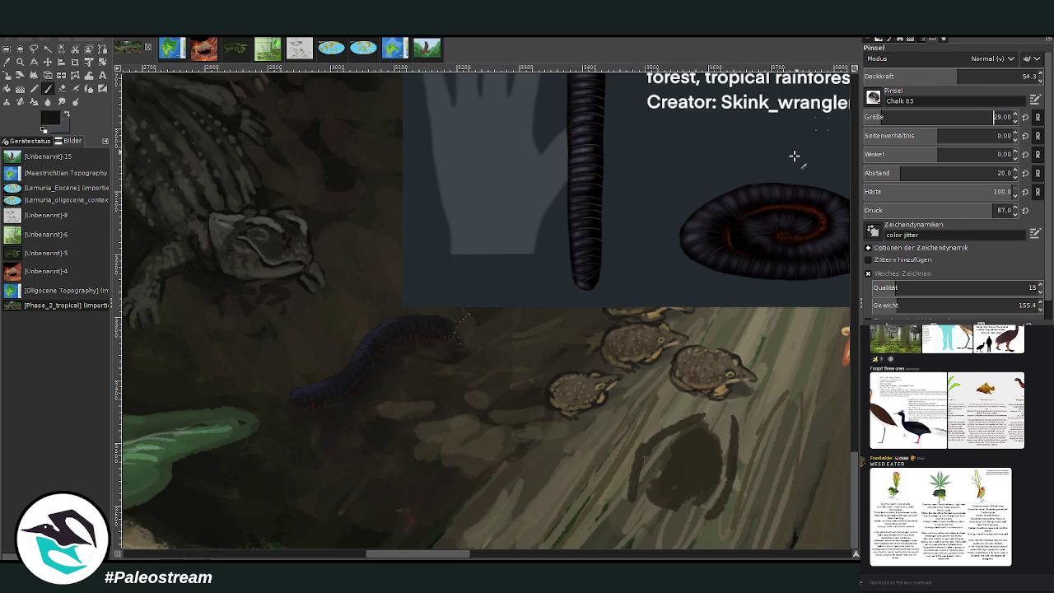
drag(510, 432, 463, 459)
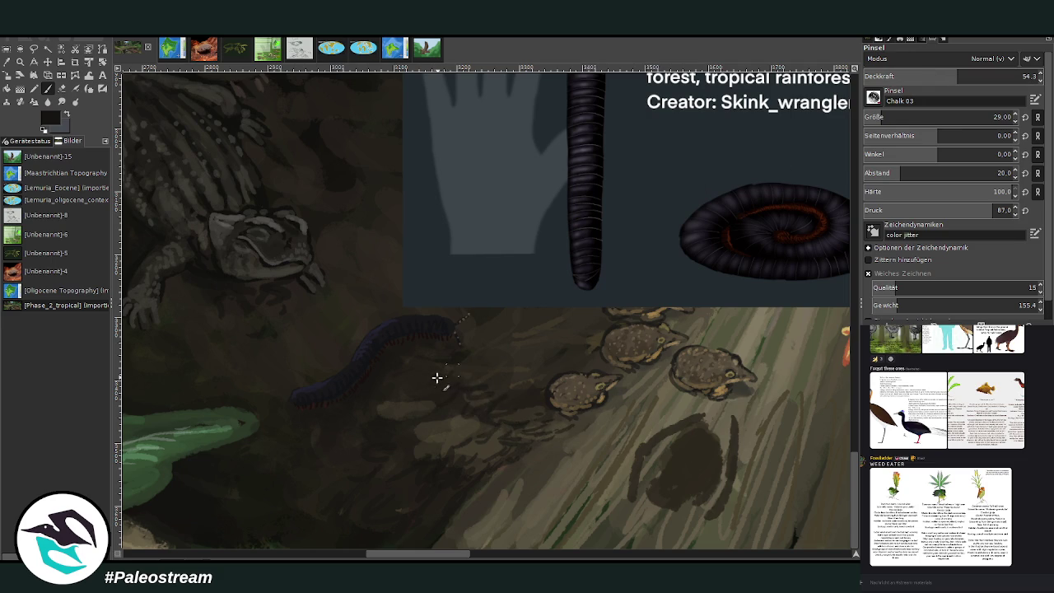
click(925, 78)
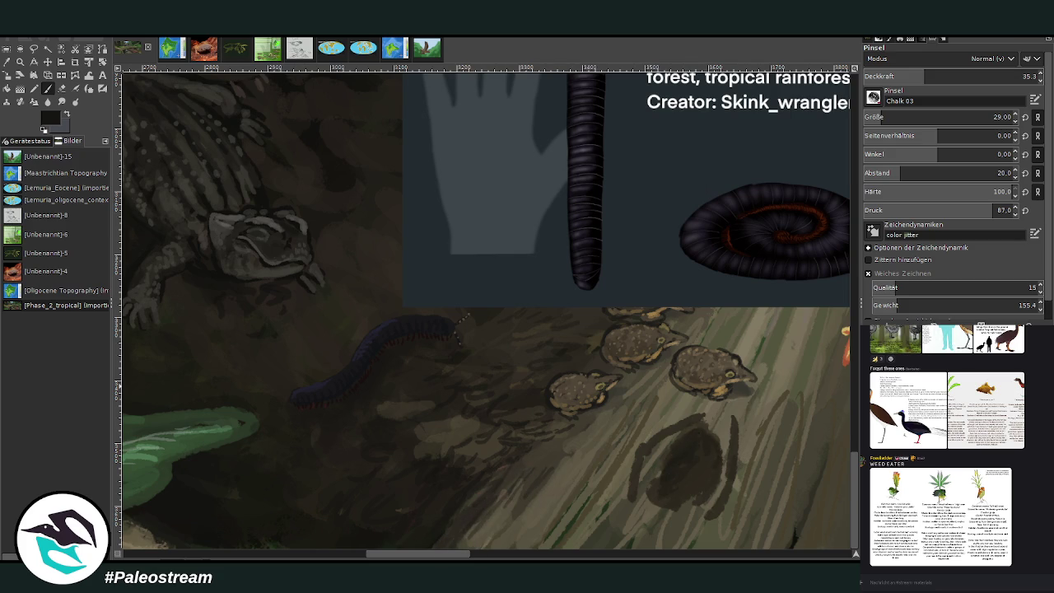
key(ctrl+z)
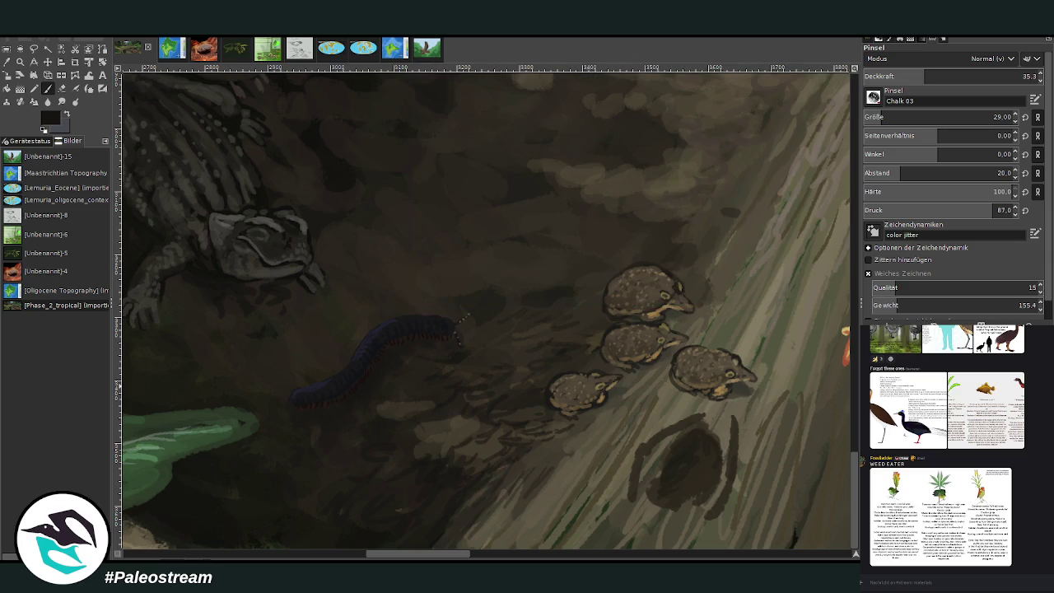
Zoom out, then zoom into the lower-left of the painting
scroll(462, 322, down, 2)
scroll(461, 321, down, 1)
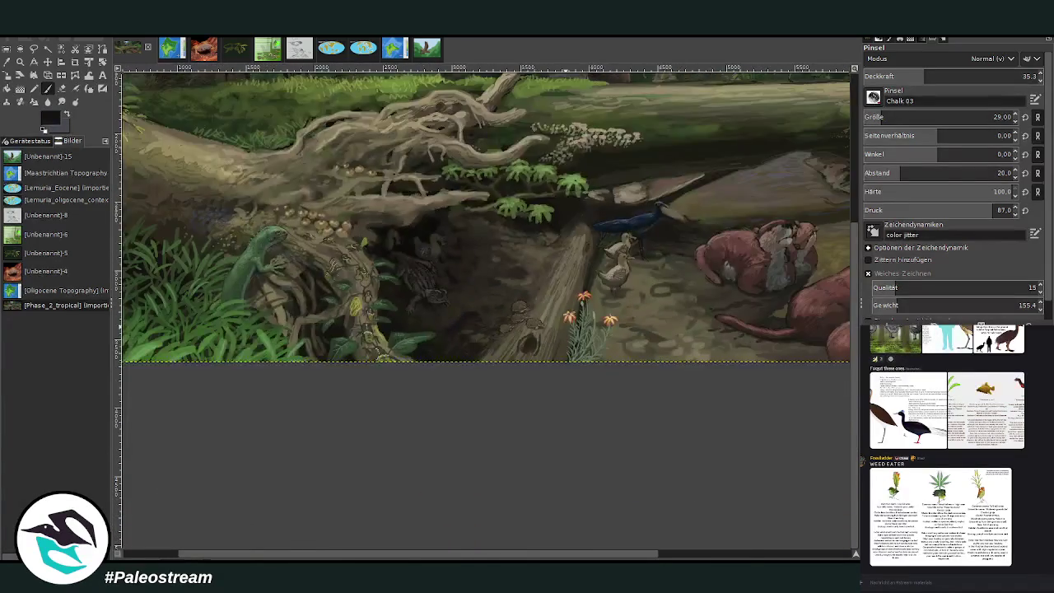
scroll(461, 321, down, 1)
click(20, 62)
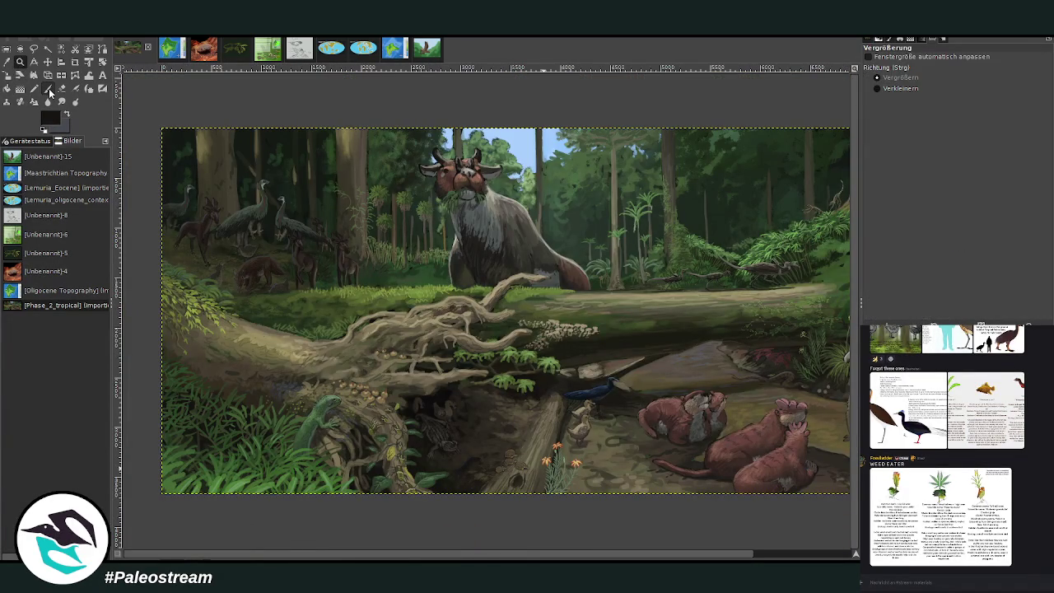
drag(302, 280, 534, 520)
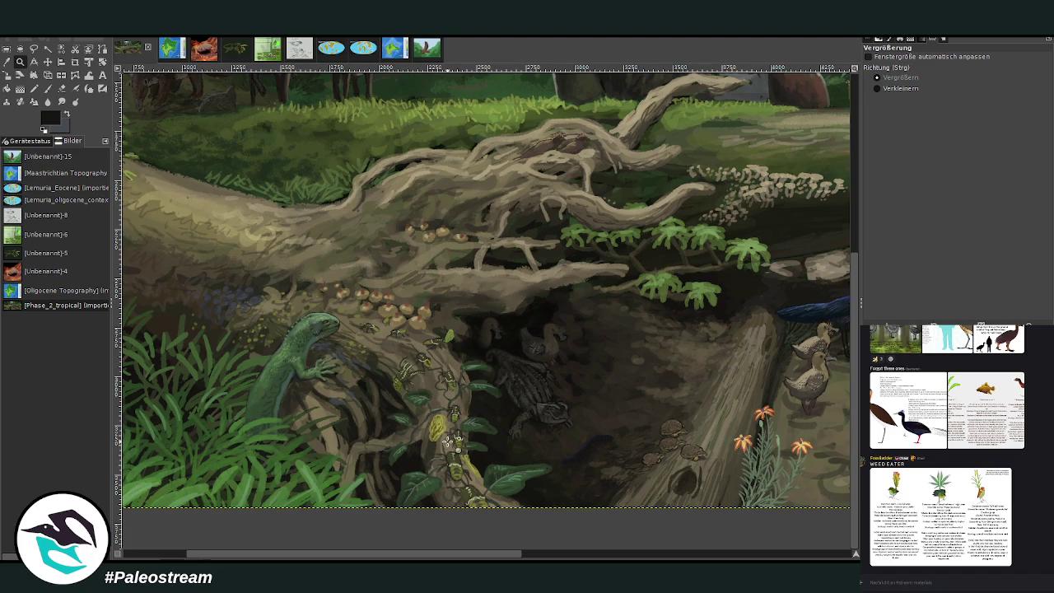
Frame the left part of the painting and paste the Saltatodraco info card
key(minus)
key(minus)
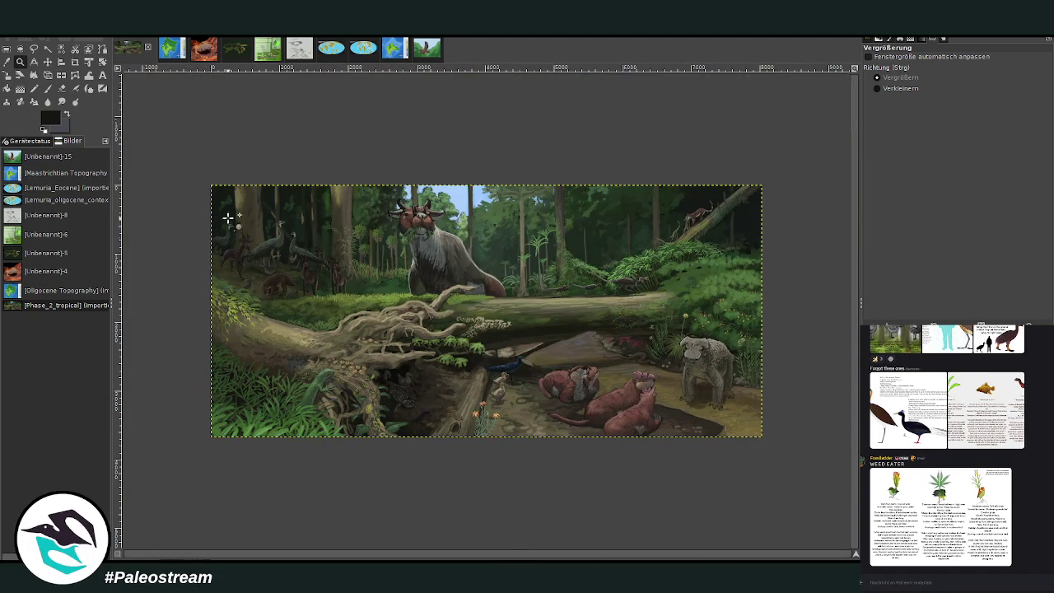
drag(210, 192, 574, 466)
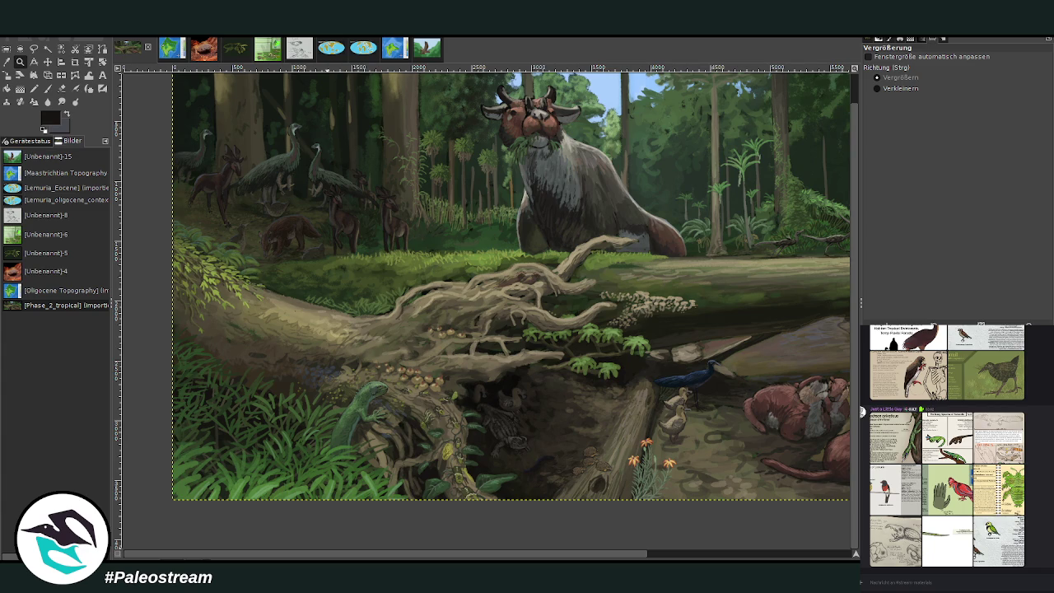
key(m)
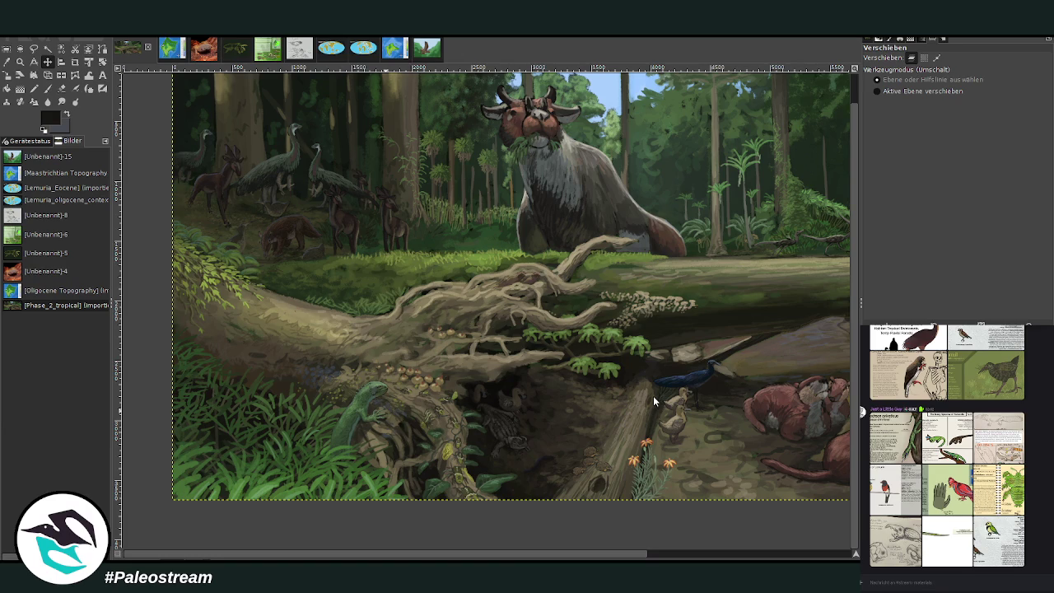
key(ctrl+v)
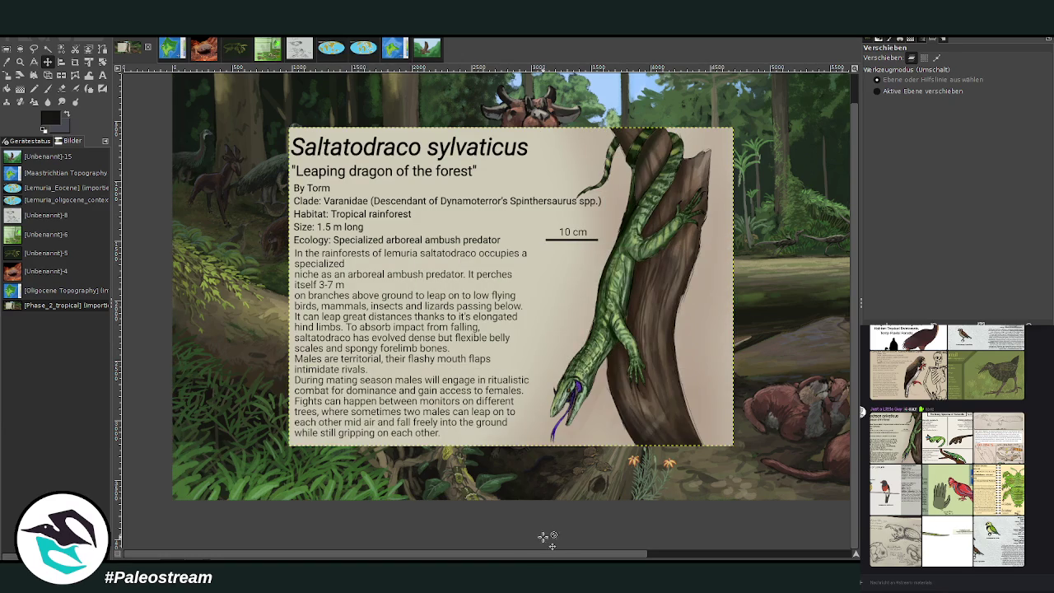
Undo the Saltatodraco card and paste the Many Species of Varanolis card instead
drag(539, 557, 573, 530)
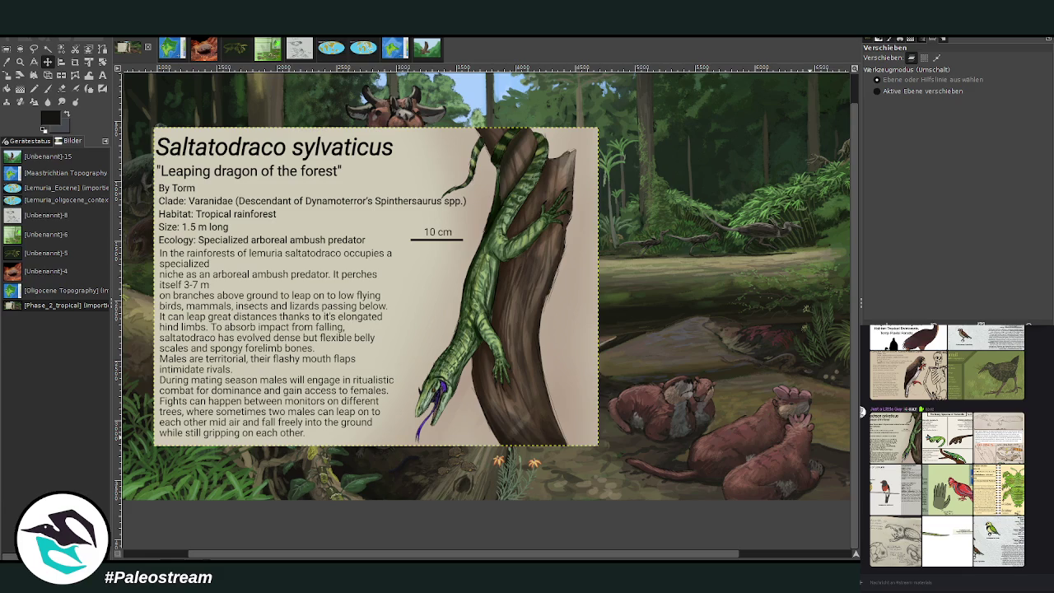
key(ctrl+z)
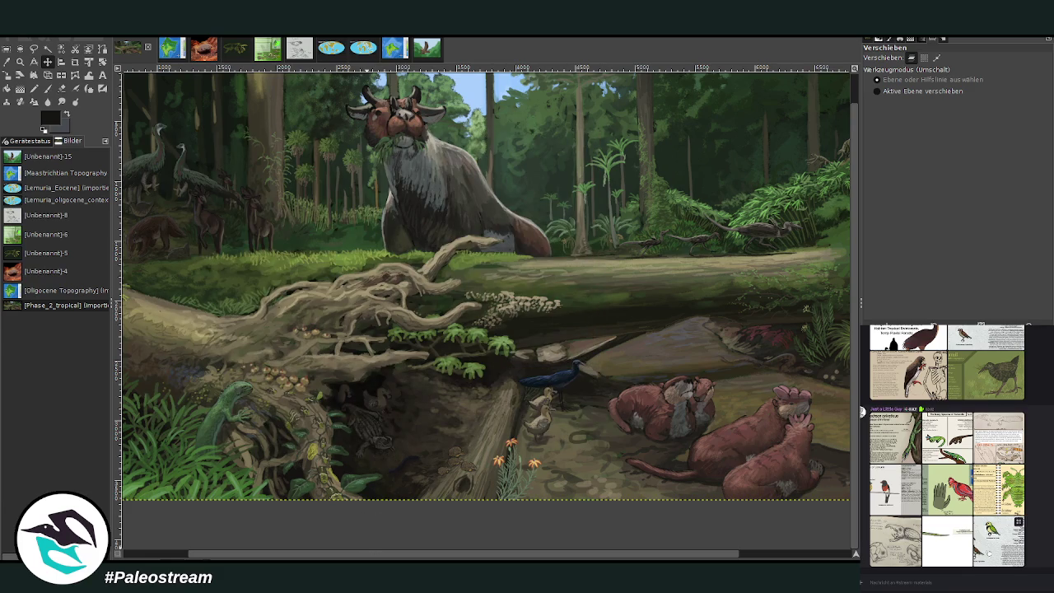
click(947, 437)
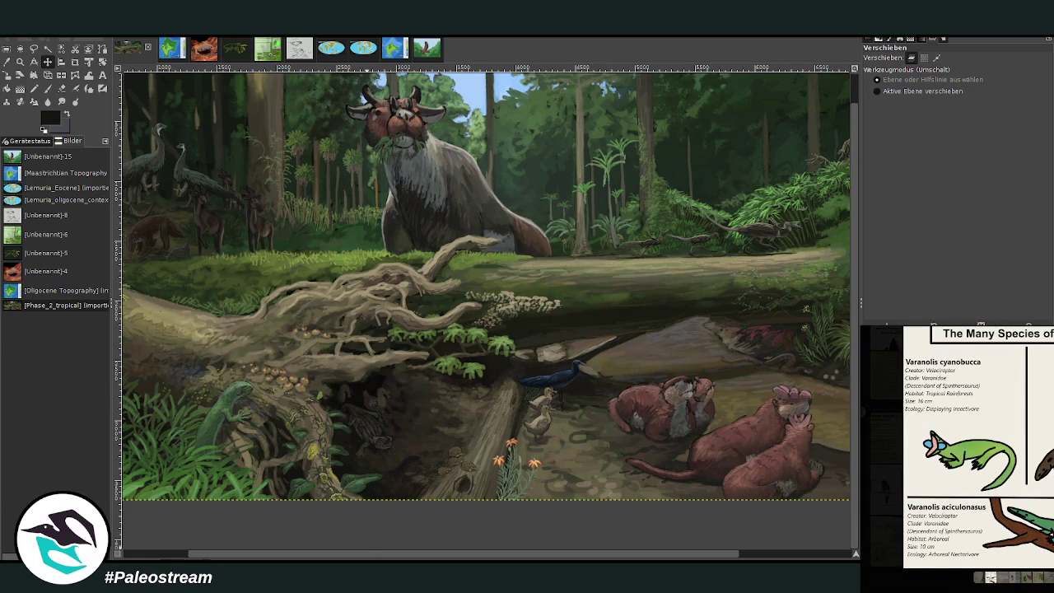
click(862, 412)
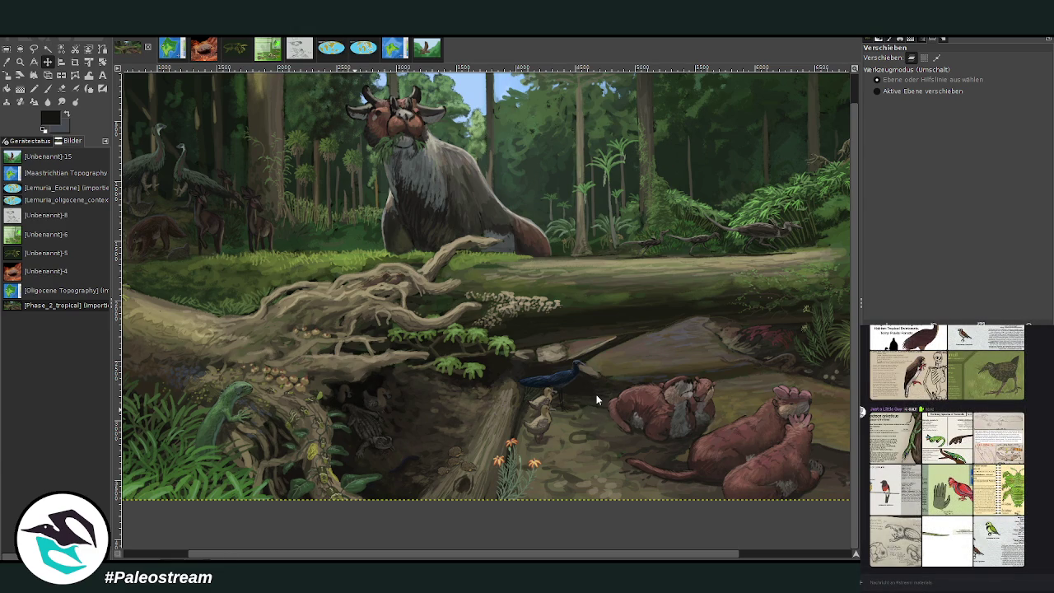
key(ctrl+v)
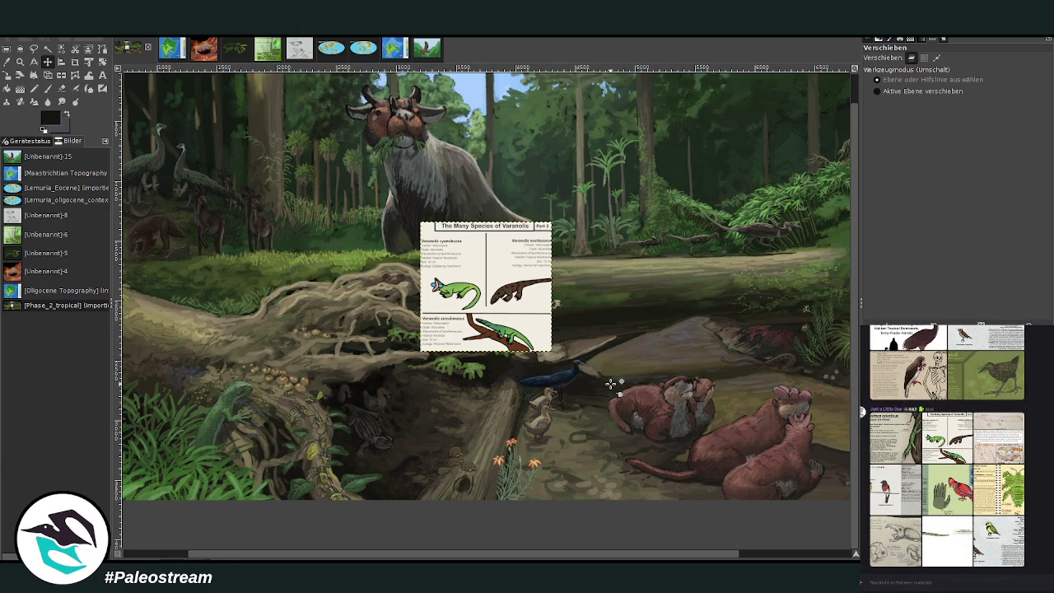
Zoom in on the pasted card and crop it to the Varanolis cyanobucca panel
click(19, 62)
drag(379, 209, 586, 367)
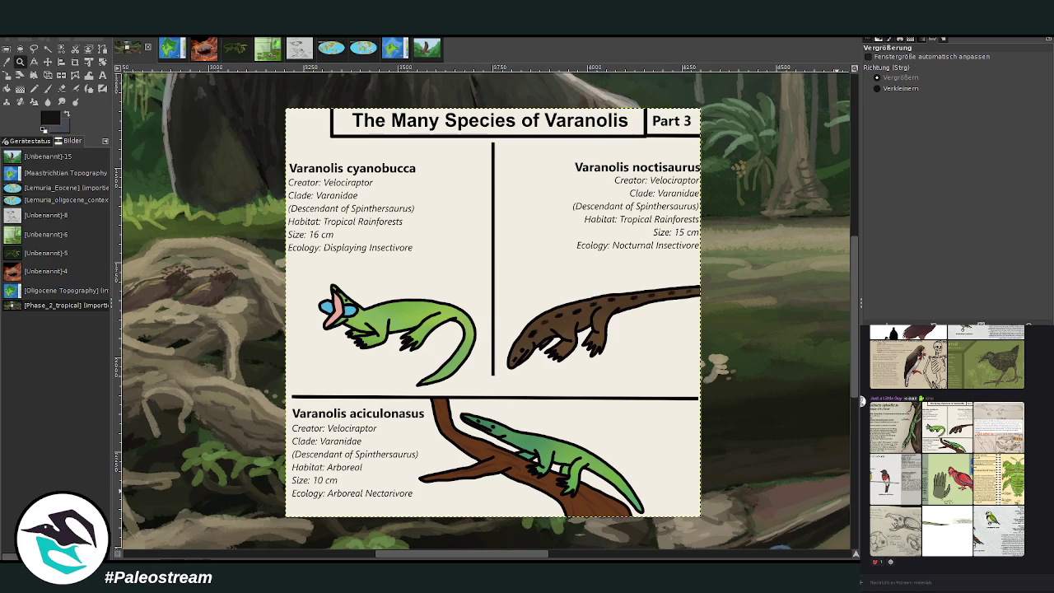
click(76, 63)
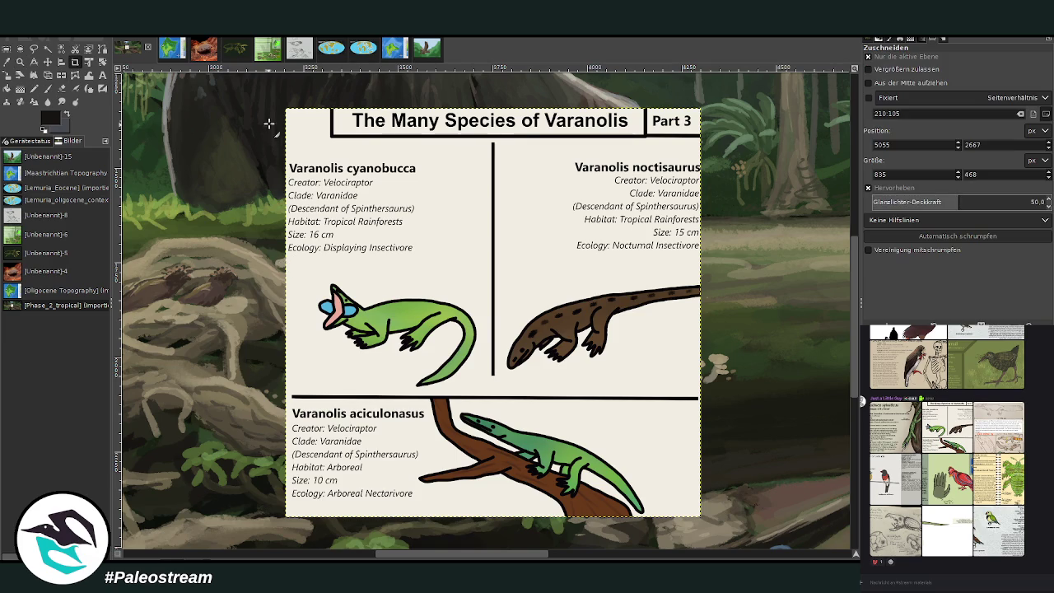
drag(286, 108, 499, 397)
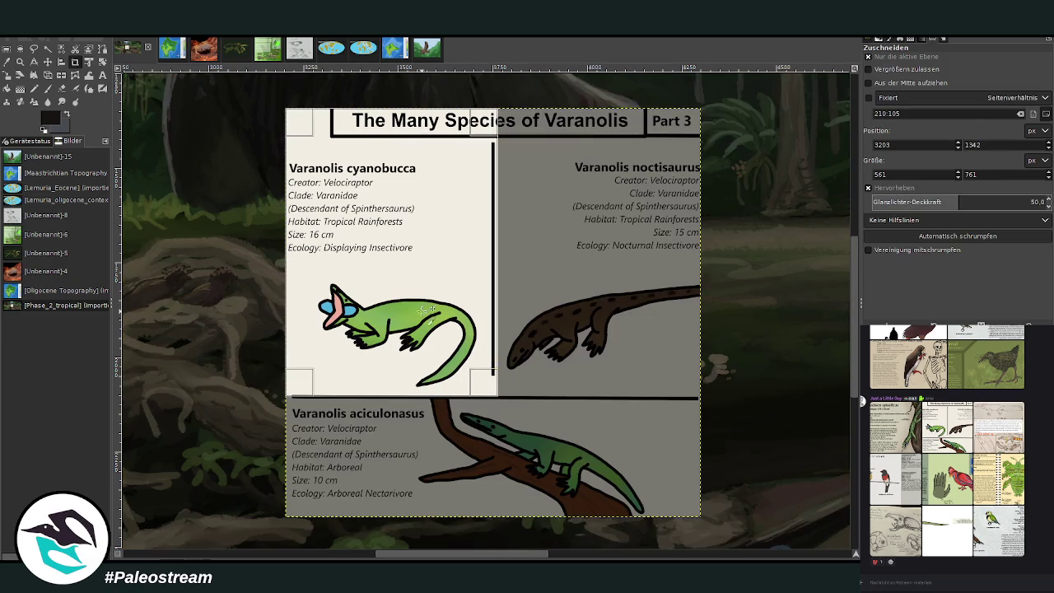
click(422, 313)
Scale the cropped panel down beside the log roots and apply with Skalieren
click(21, 76)
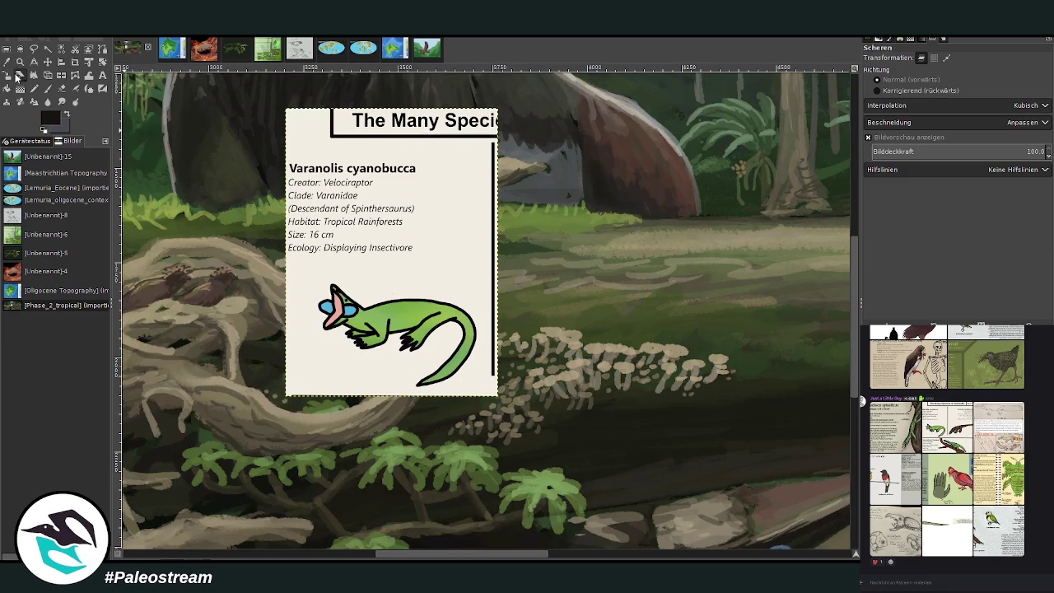
mouse_move(388, 254)
mouse_down()
mouse_move(340, 316)
mouse_move(373, 301)
mouse_move(291, 366)
mouse_up()
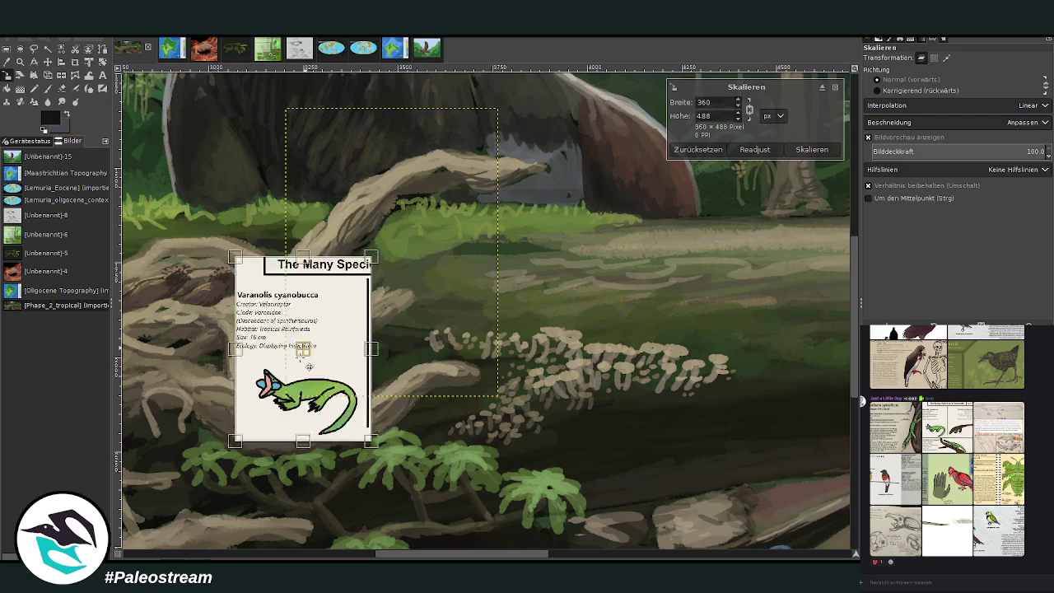
click(812, 149)
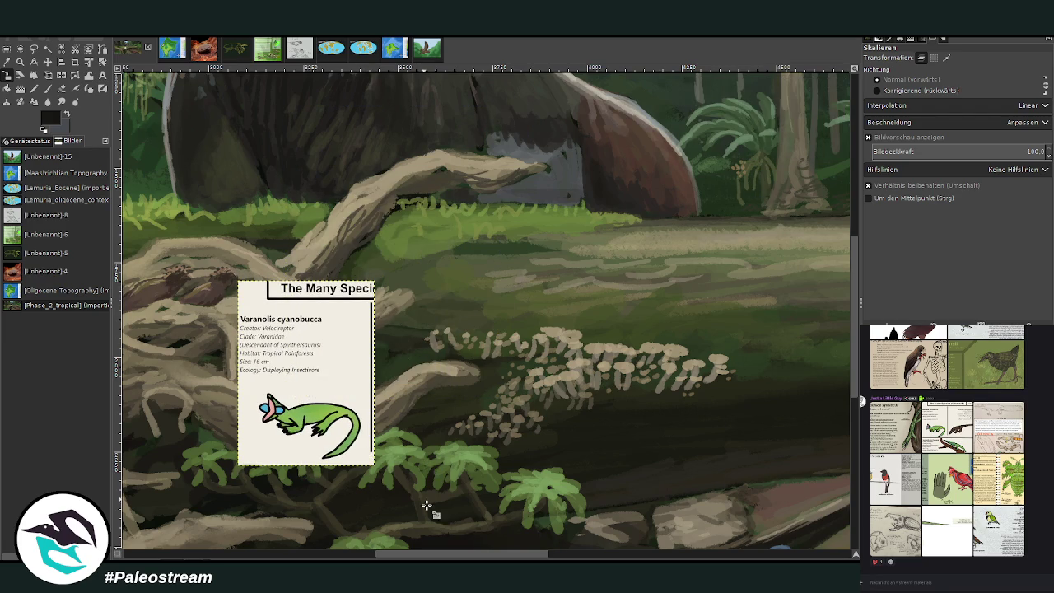
scroll(421, 478, left, 5)
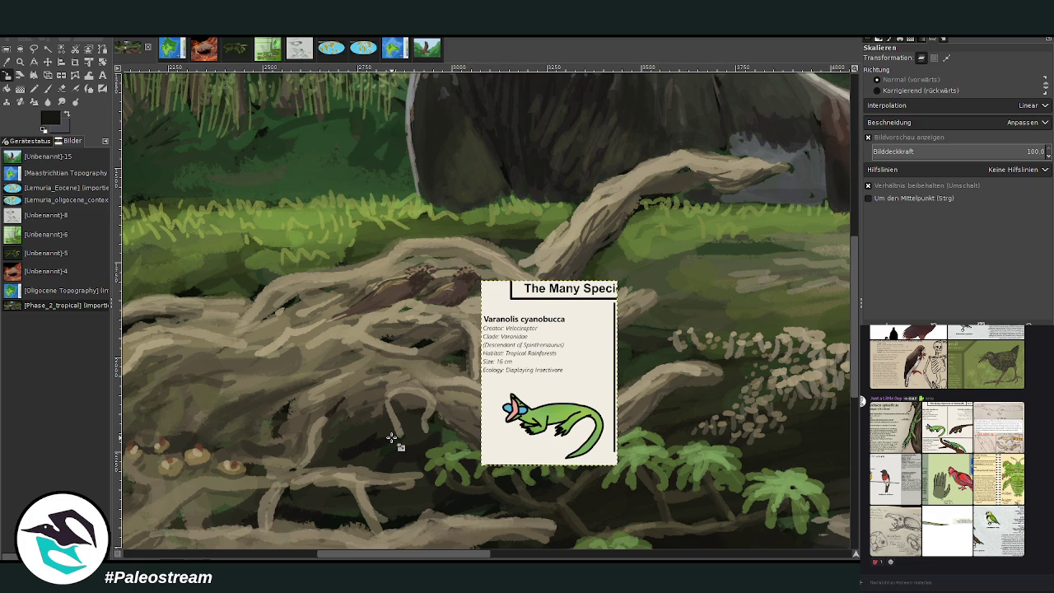
Zoom into the lower-left painting and move the species card down into the ferns
key(z)
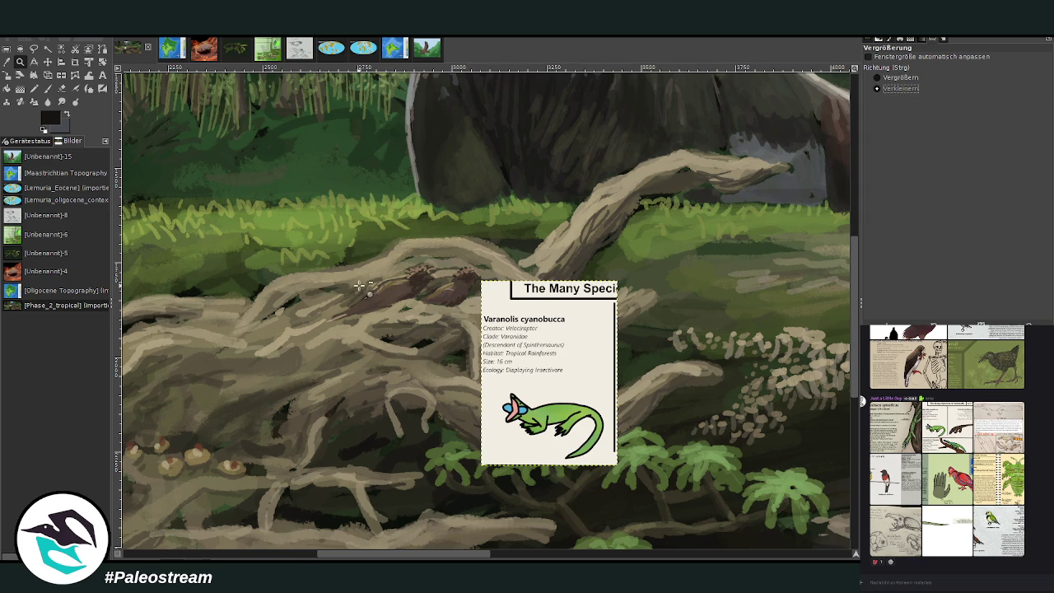
click(359, 285)
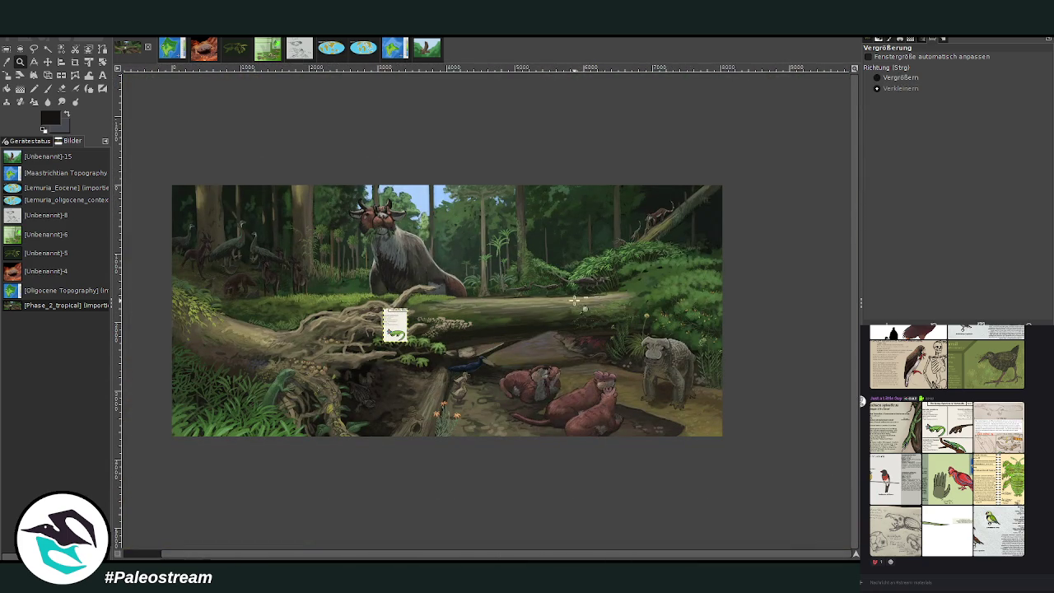
click(877, 78)
drag(183, 286, 335, 436)
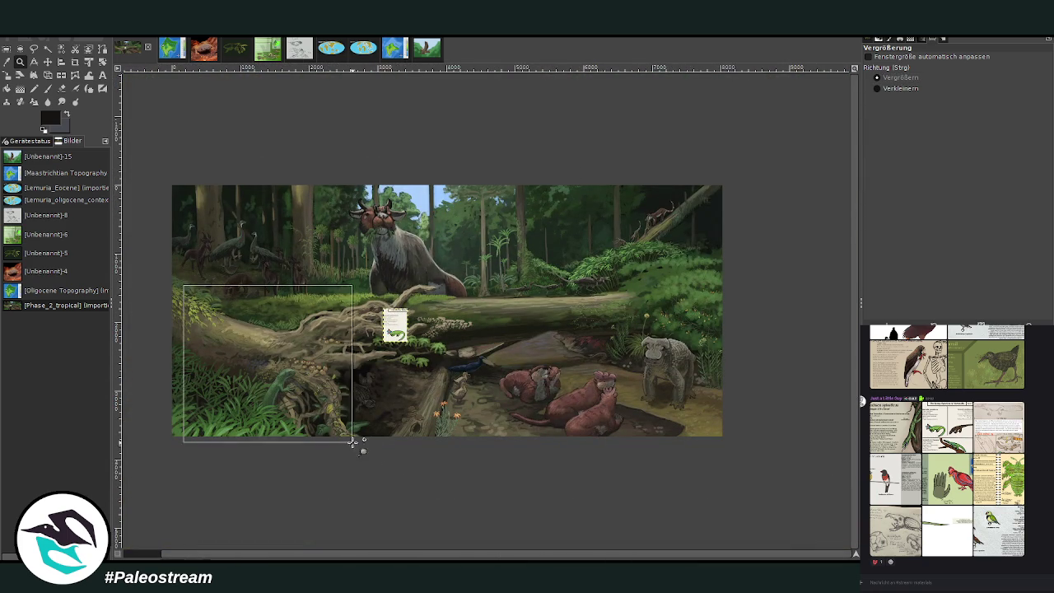
drag(358, 551, 297, 557)
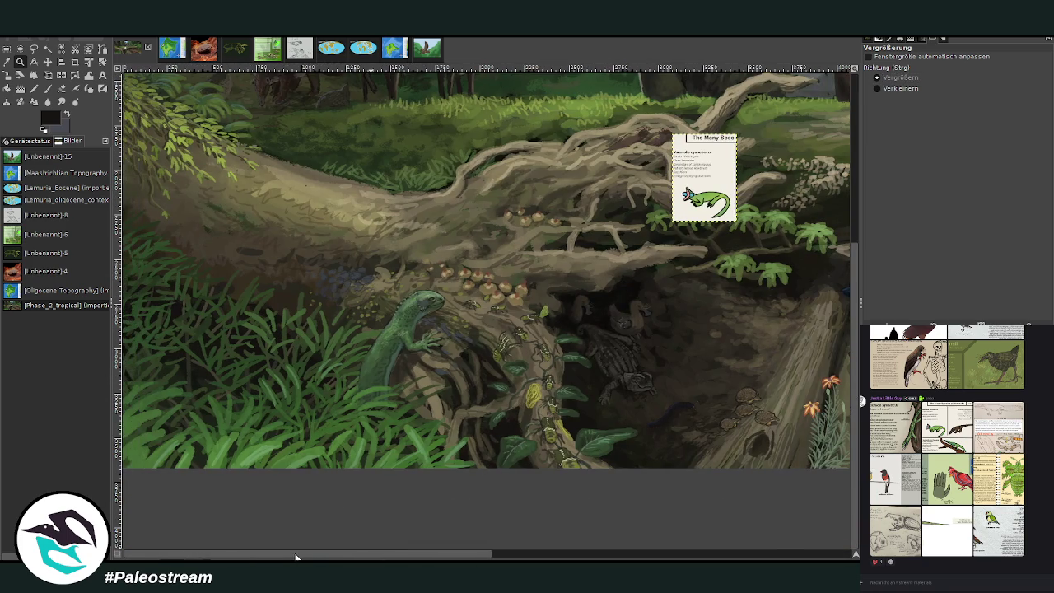
click(48, 62)
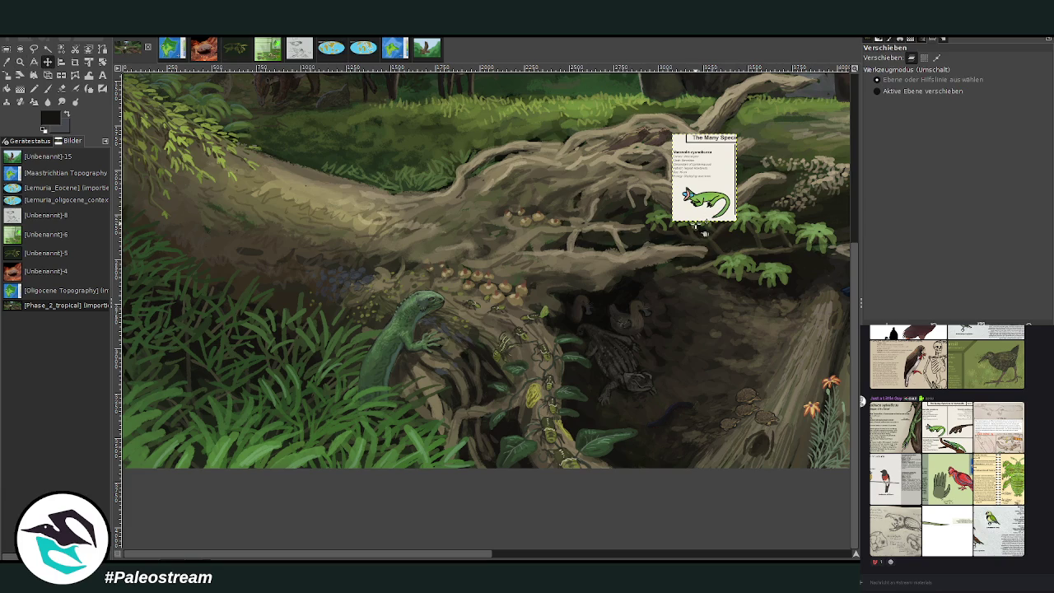
drag(695, 229, 345, 428)
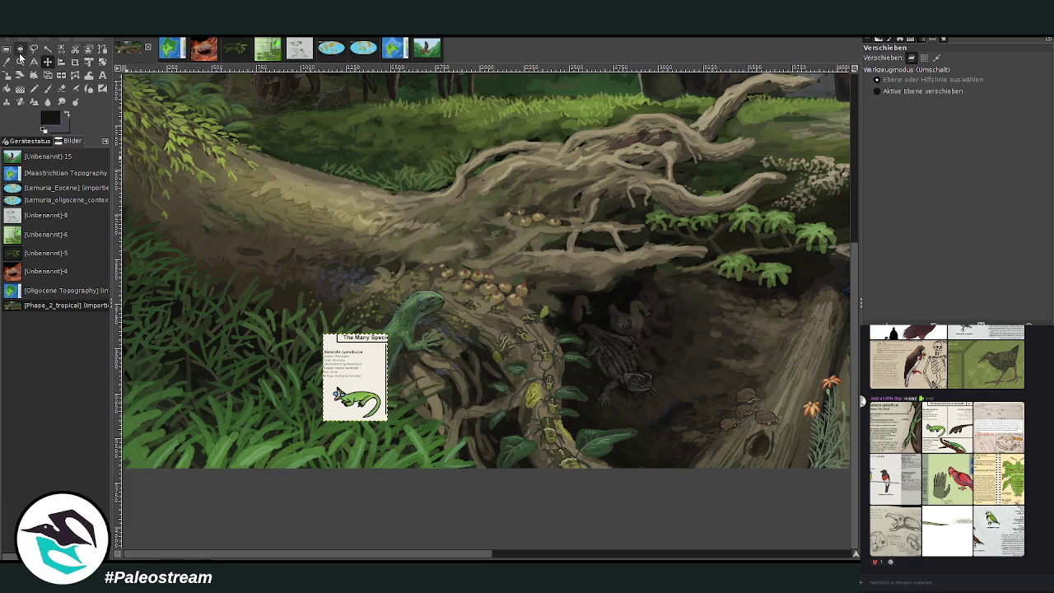
Zoom closer, nudge the card up and left, and make the scene layer active
click(19, 61)
mouse_move(171, 303)
mouse_down()
mouse_move(285, 460)
mouse_move(465, 499)
mouse_up()
scroll(280, 550, left, 2)
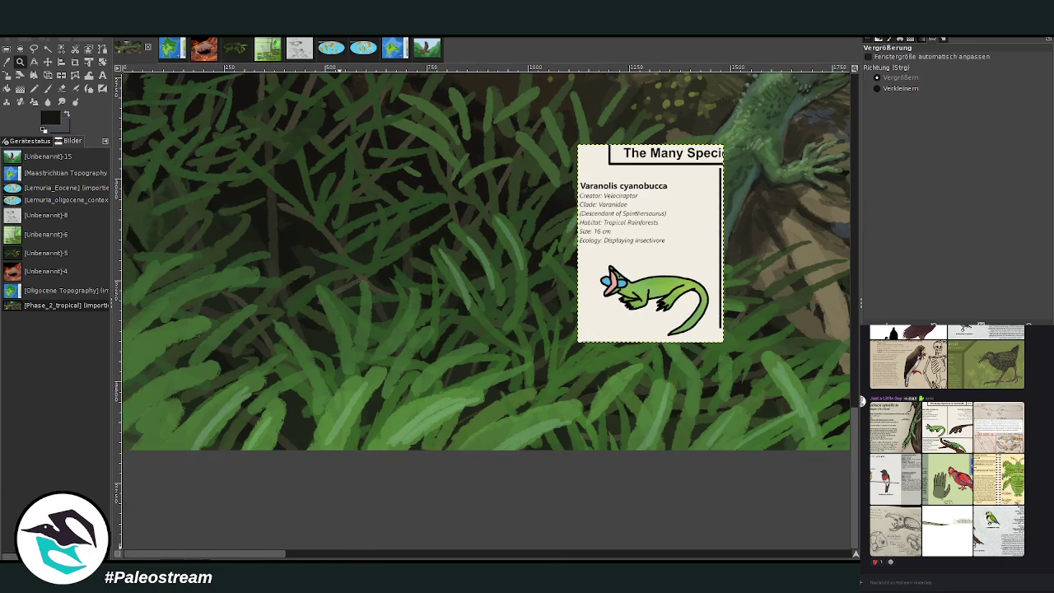
click(48, 62)
drag(614, 283, 496, 262)
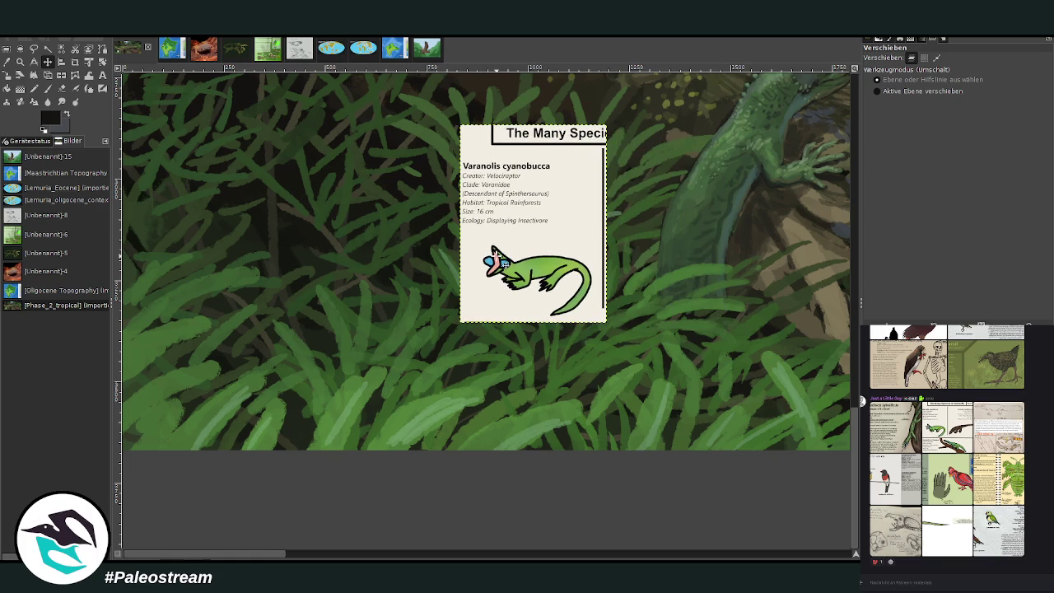
key(z)
key(Page_Down)
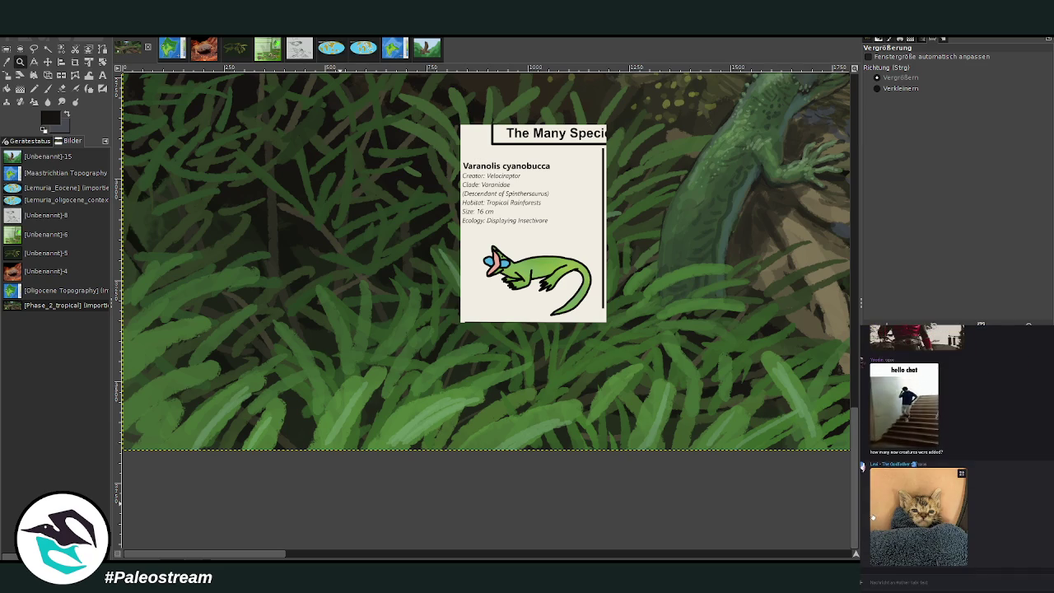
Browse the kitten picture and rainforest reference pages shared in the chat
click(886, 524)
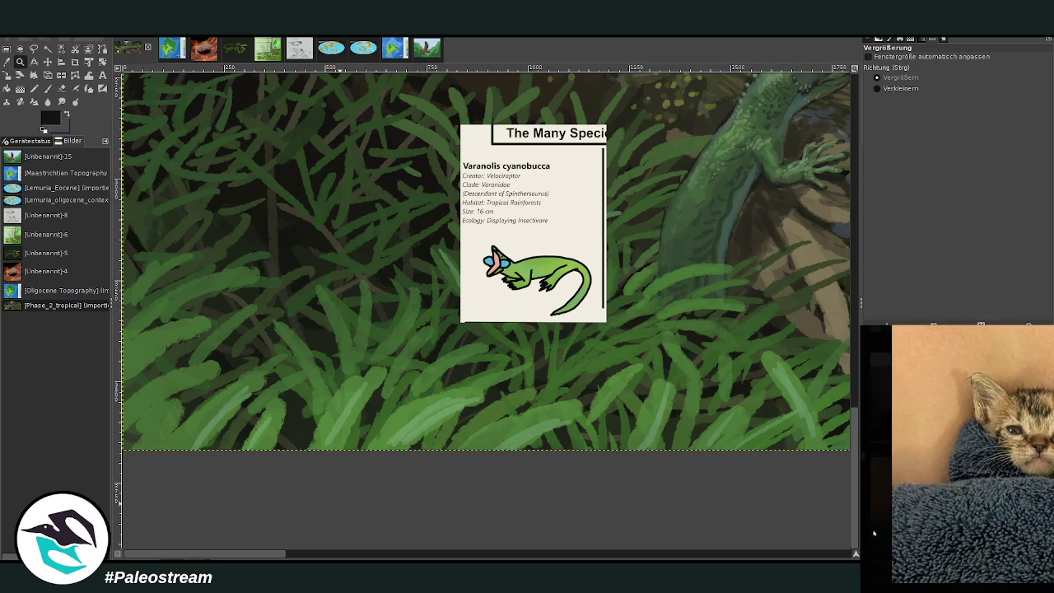
click(875, 535)
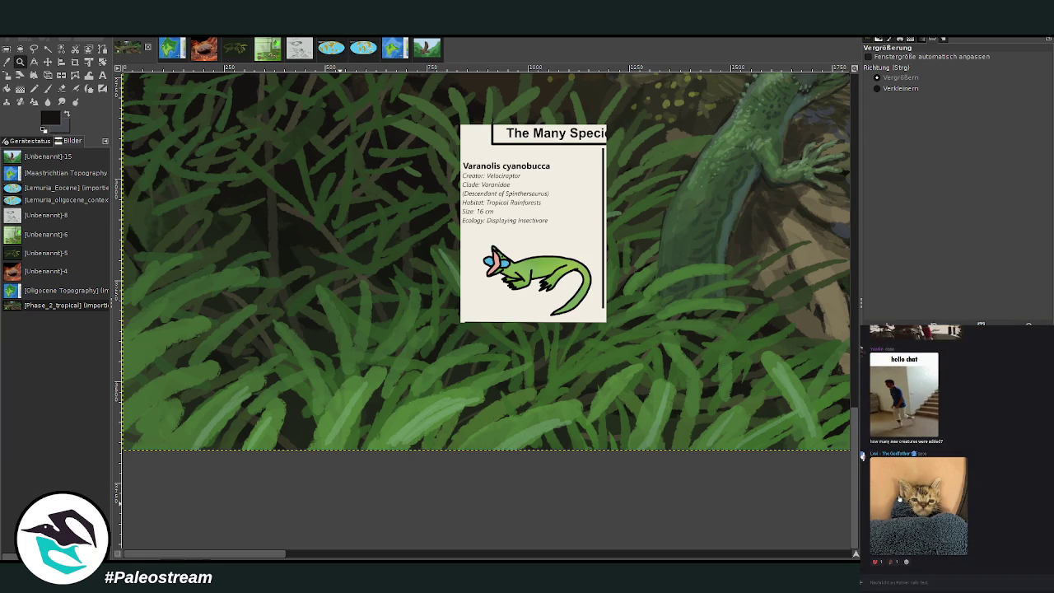
scroll(901, 498, up, 5)
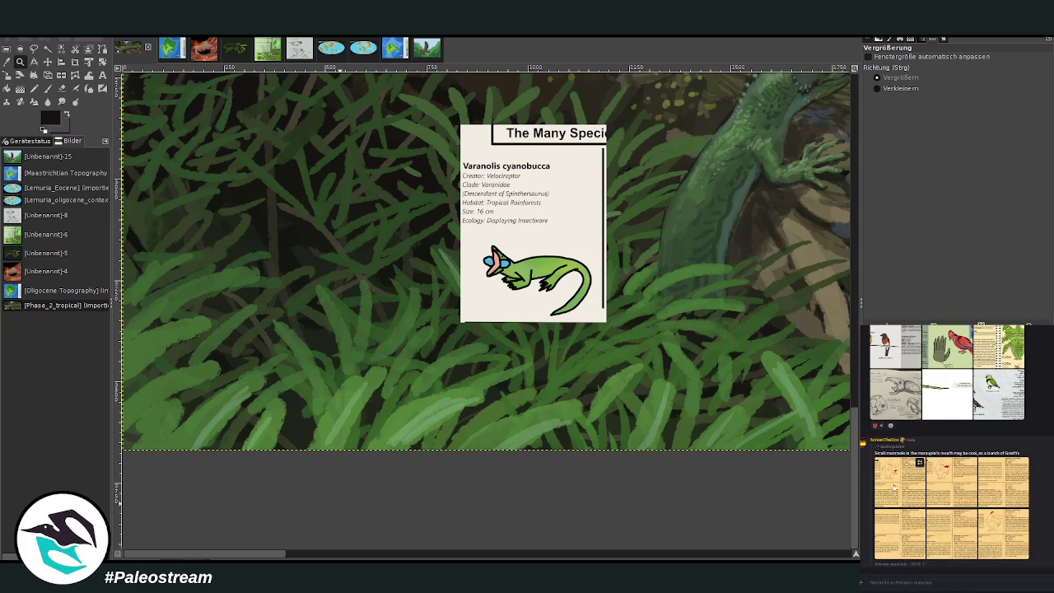
click(893, 551)
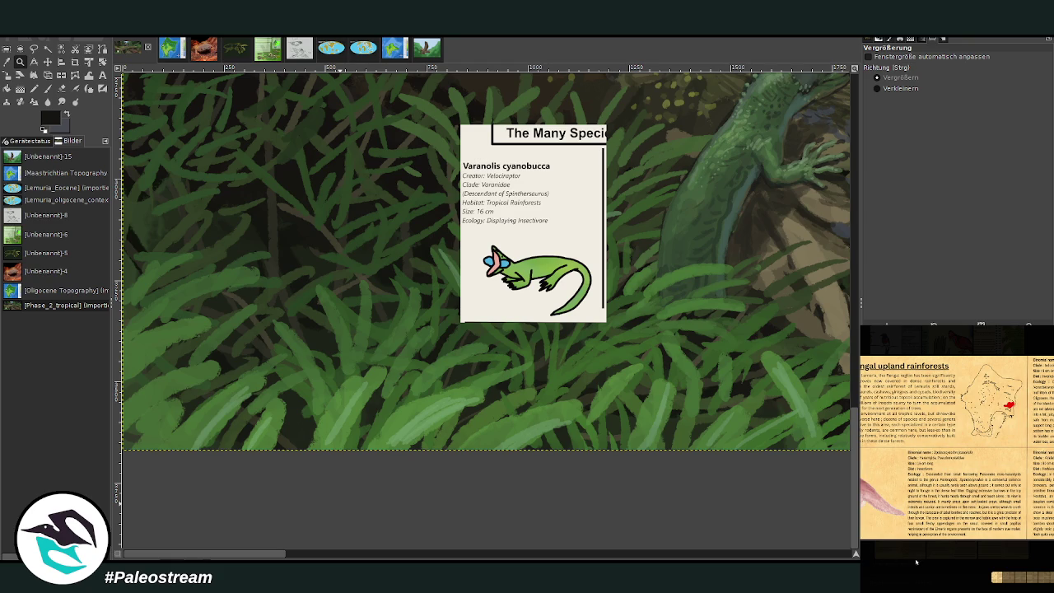
click(919, 562)
click(951, 482)
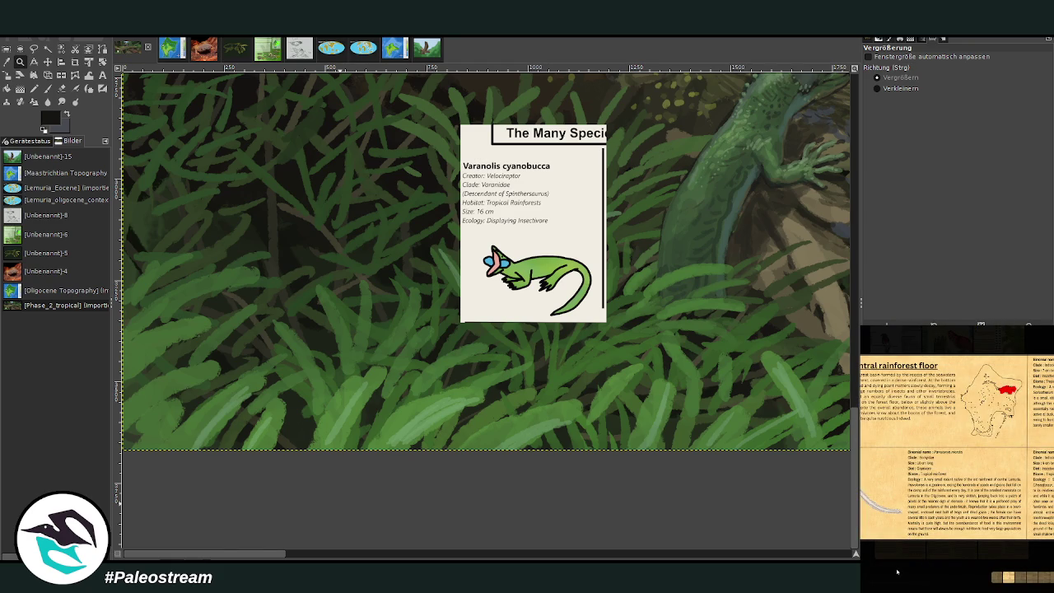
click(930, 562)
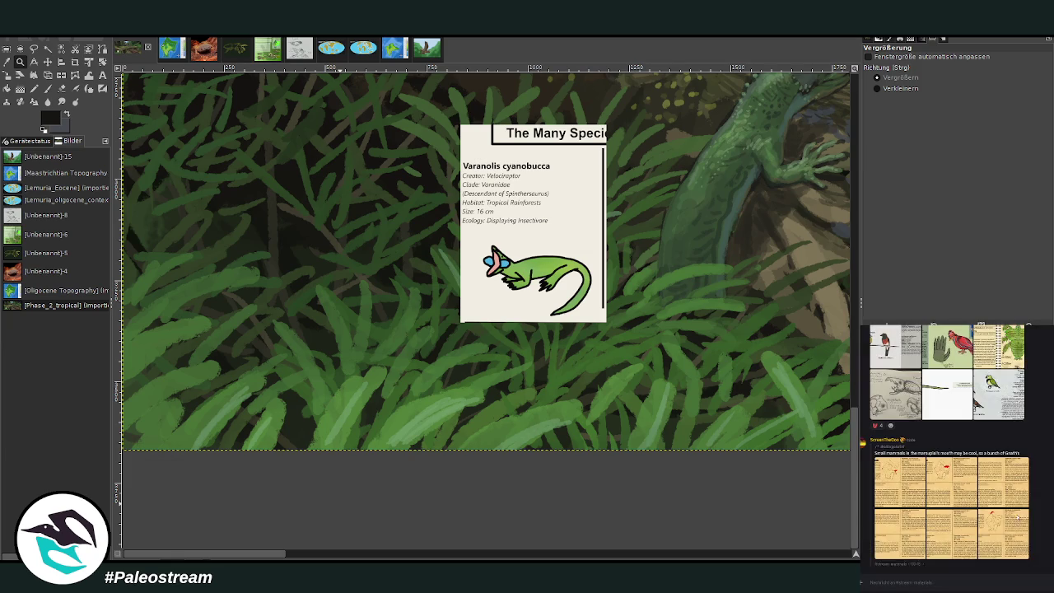
click(948, 502)
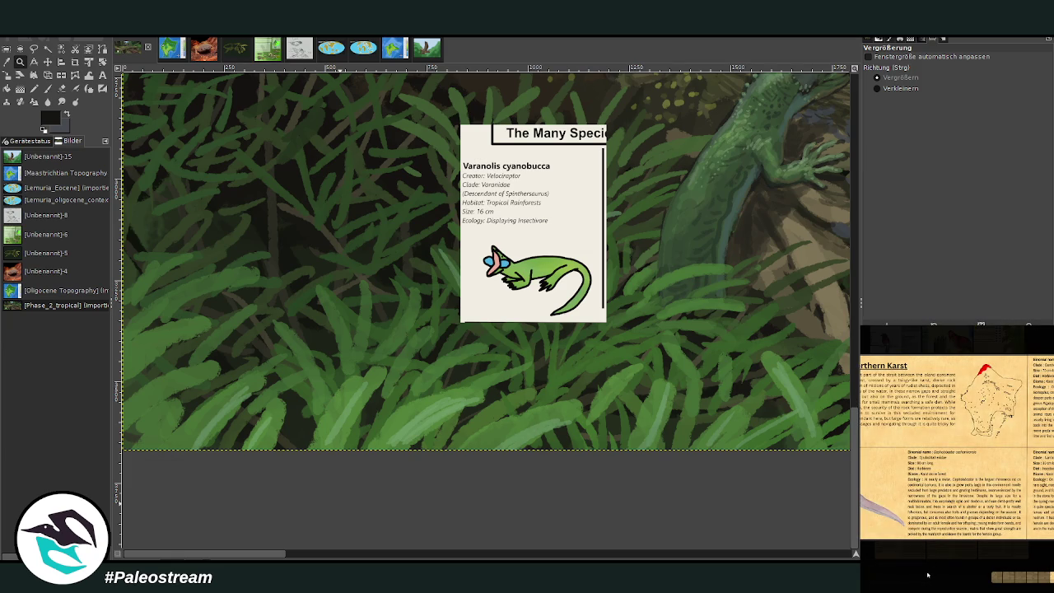
click(930, 567)
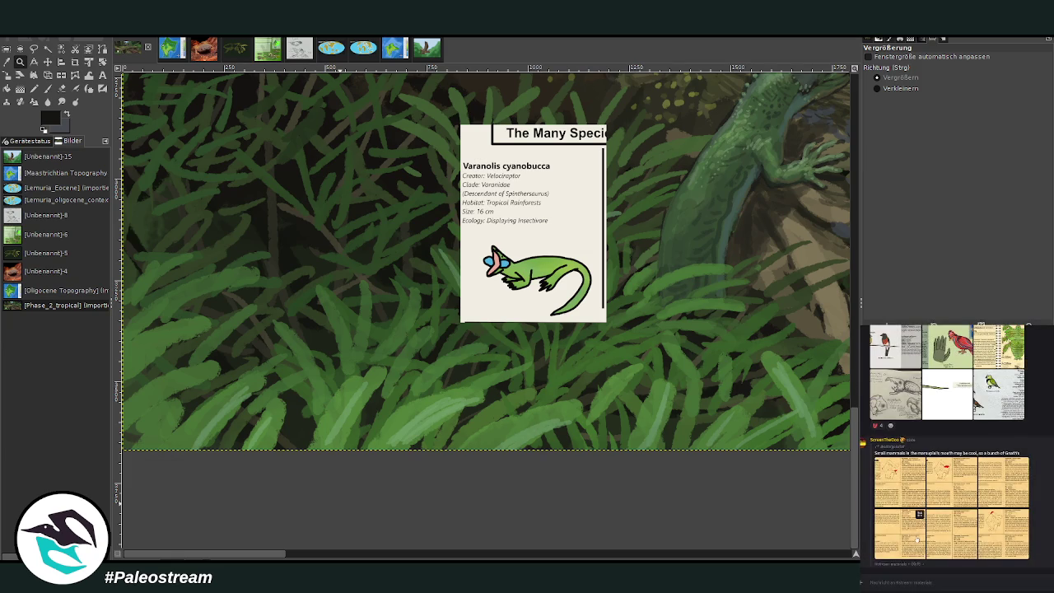
click(919, 568)
click(924, 571)
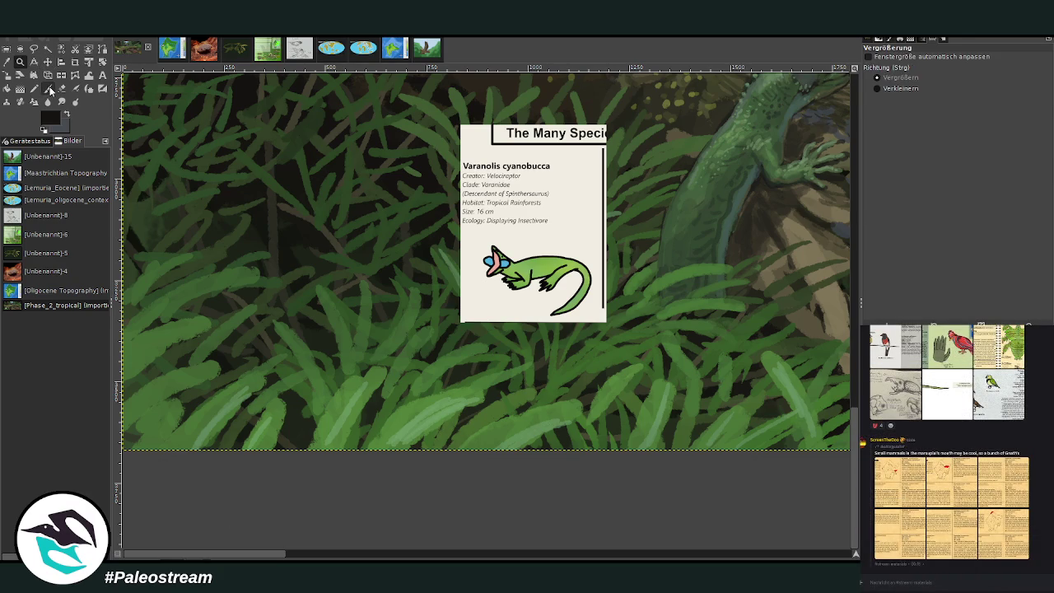
Select the Paintbrush with size 69, spacing 6.0 and opacity 83.3
click(48, 88)
click(976, 76)
click(947, 117)
click(1005, 173)
click(1009, 74)
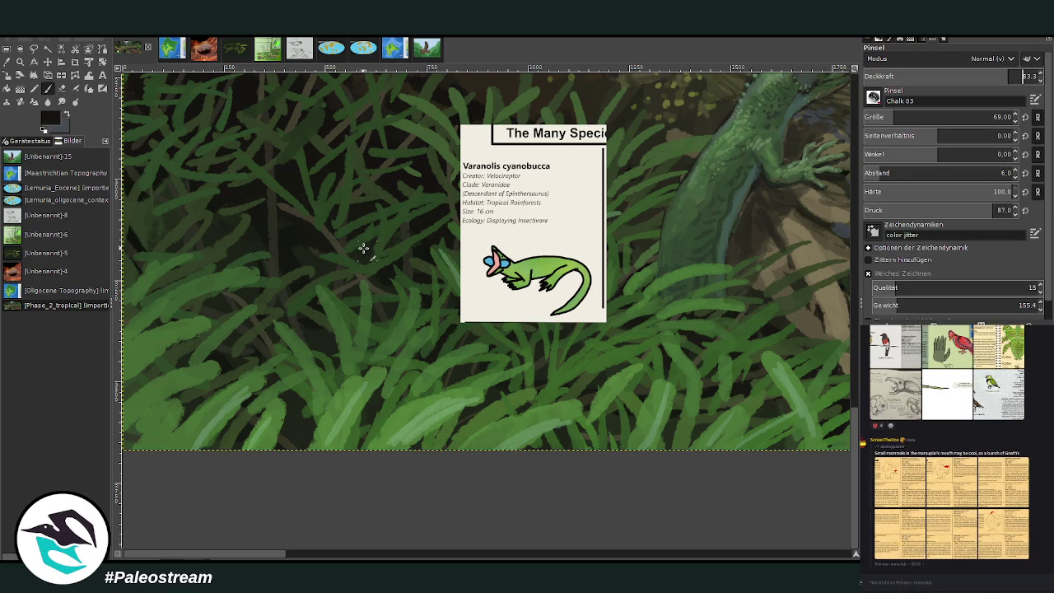
Pick a leaf green and paint broad fern leaves in the lower-left, retouching at 58.7 opacity
ctrl+click(422, 406)
mouse_move(263, 395)
mouse_down()
mouse_move(334, 361)
mouse_move(242, 447)
mouse_move(277, 435)
mouse_move(228, 443)
mouse_move(385, 317)
mouse_up()
drag(287, 383, 363, 329)
mouse_move(130, 440)
mouse_down()
mouse_move(196, 407)
mouse_move(148, 449)
mouse_up()
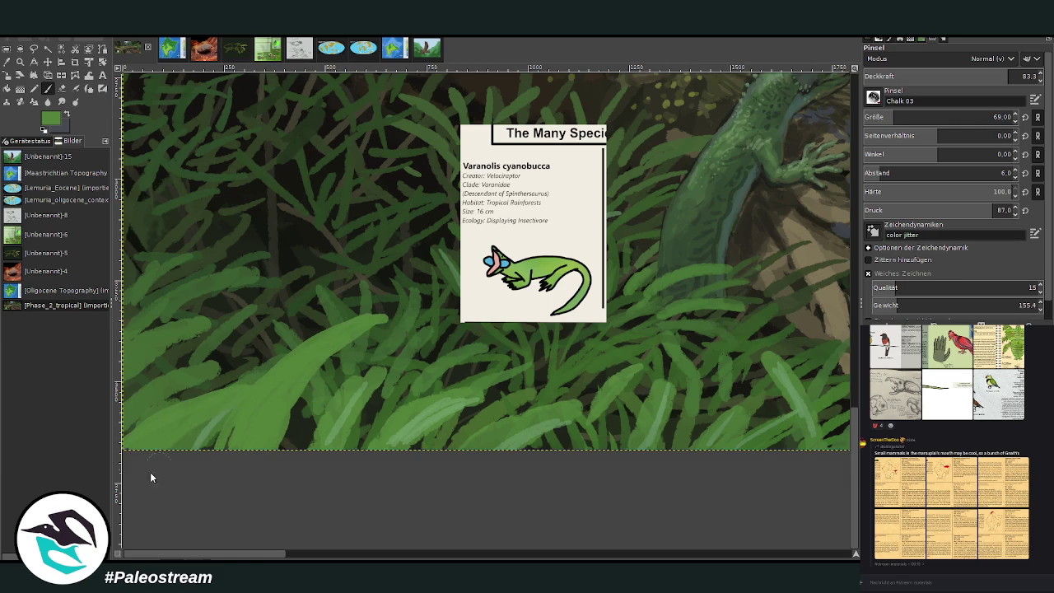
mouse_move(376, 314)
mouse_down()
mouse_move(320, 346)
mouse_move(253, 422)
mouse_up()
click(962, 76)
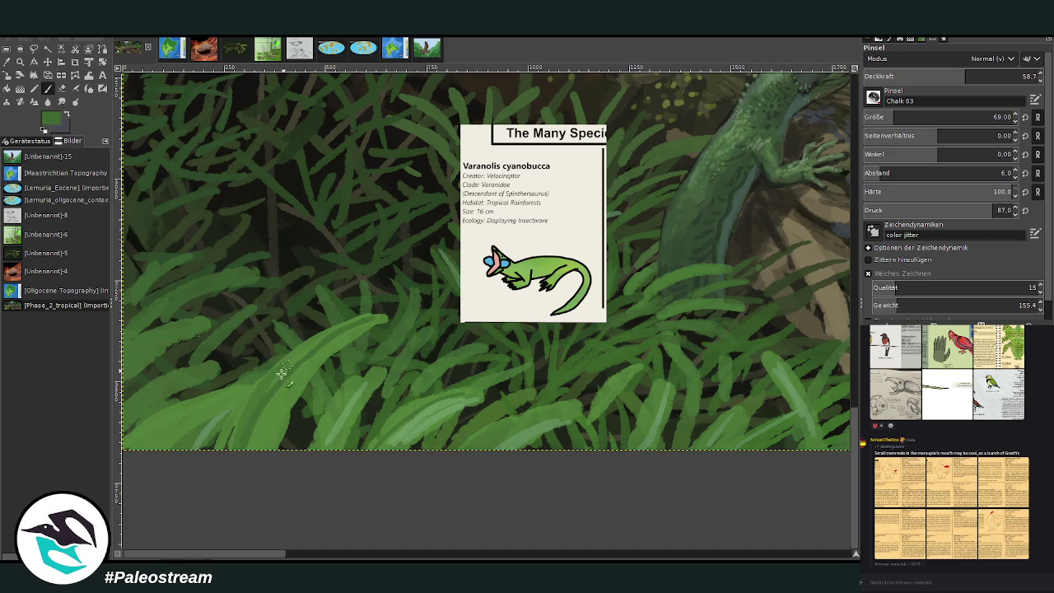
mouse_move(377, 313)
mouse_down()
mouse_move(228, 396)
mouse_move(149, 421)
mouse_up()
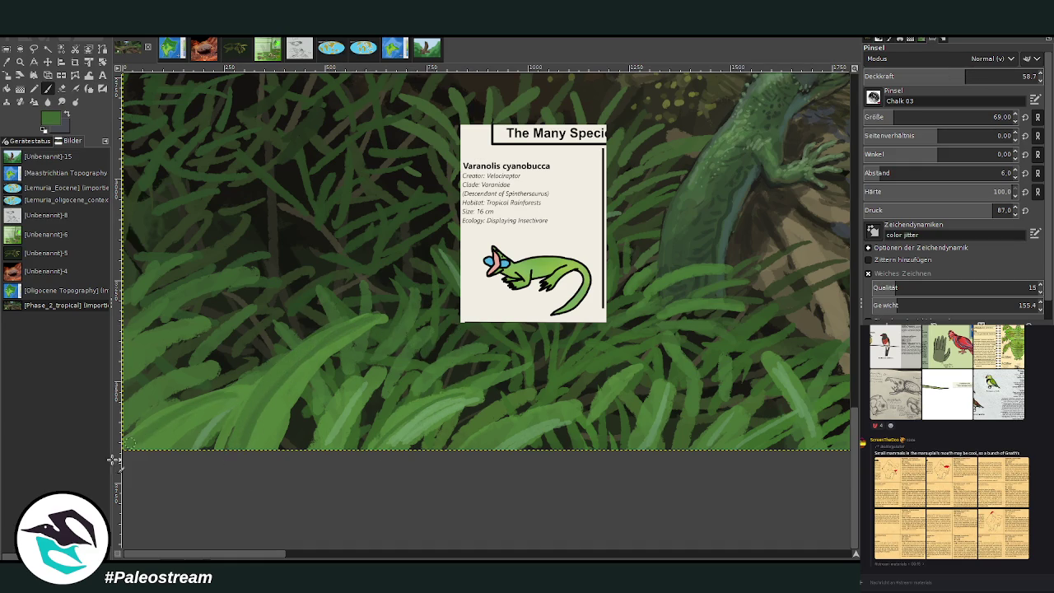
Highlight the broad leaf and paint bright leaf blades in the lower middle and right at 76 opacity
ctrl+click(447, 417)
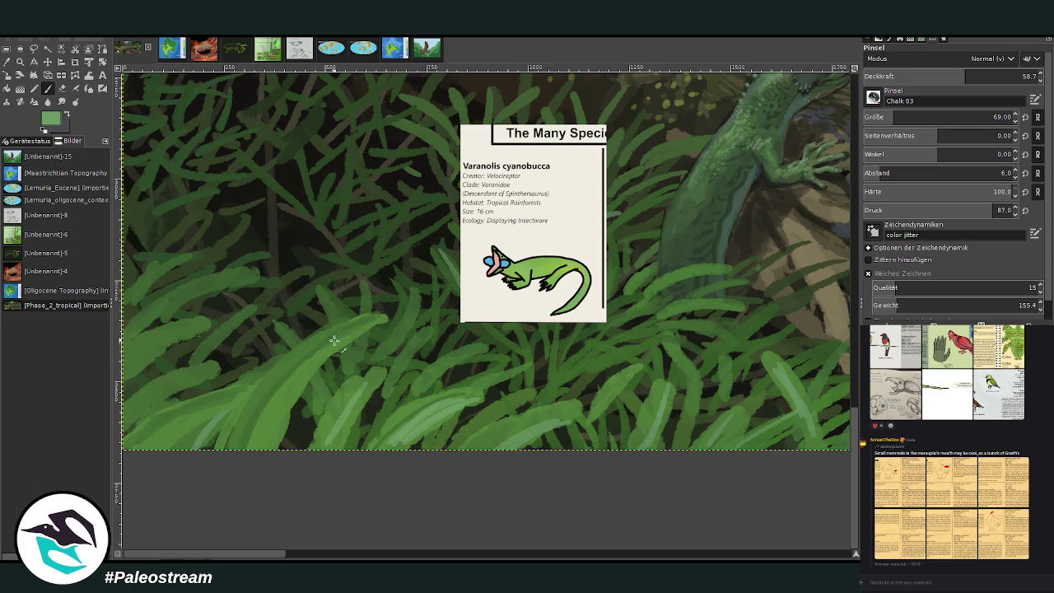
drag(379, 322, 291, 406)
ctrl+click(621, 386)
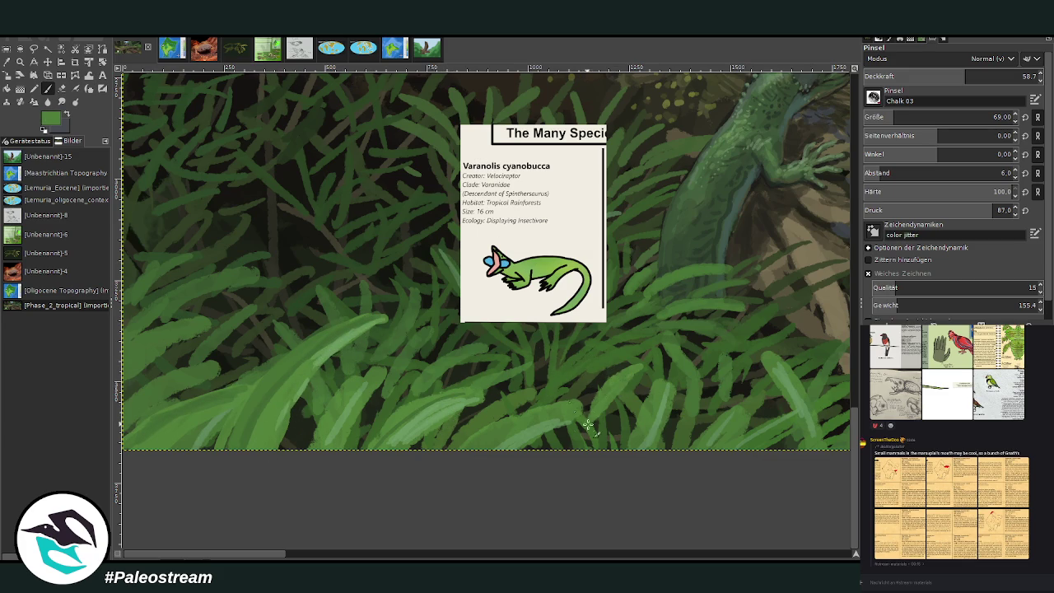
key(greater)
key(greater)
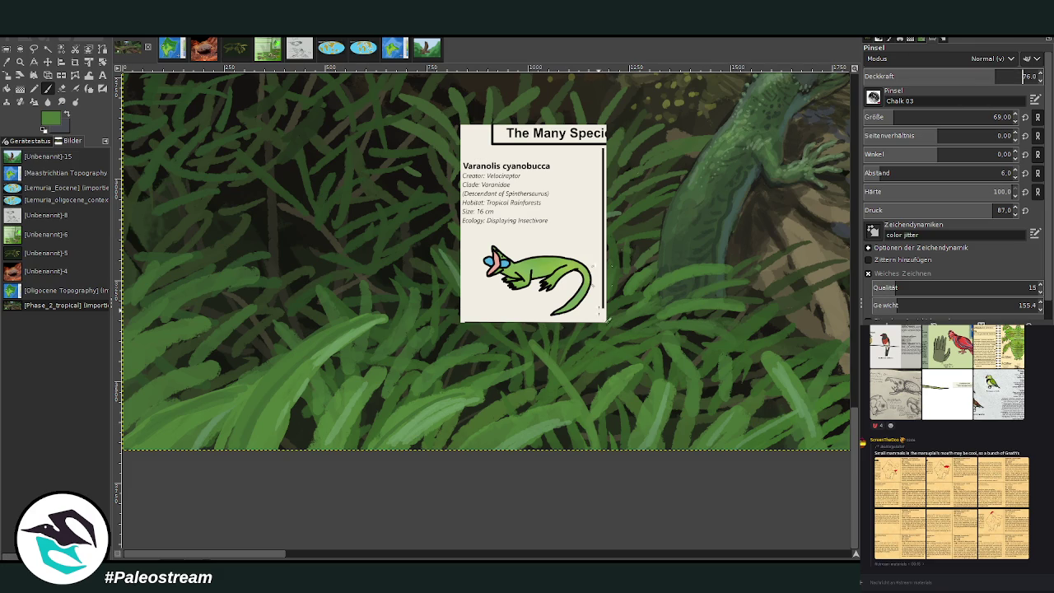
mouse_move(536, 344)
mouse_down()
mouse_move(611, 446)
mouse_move(610, 437)
mouse_up()
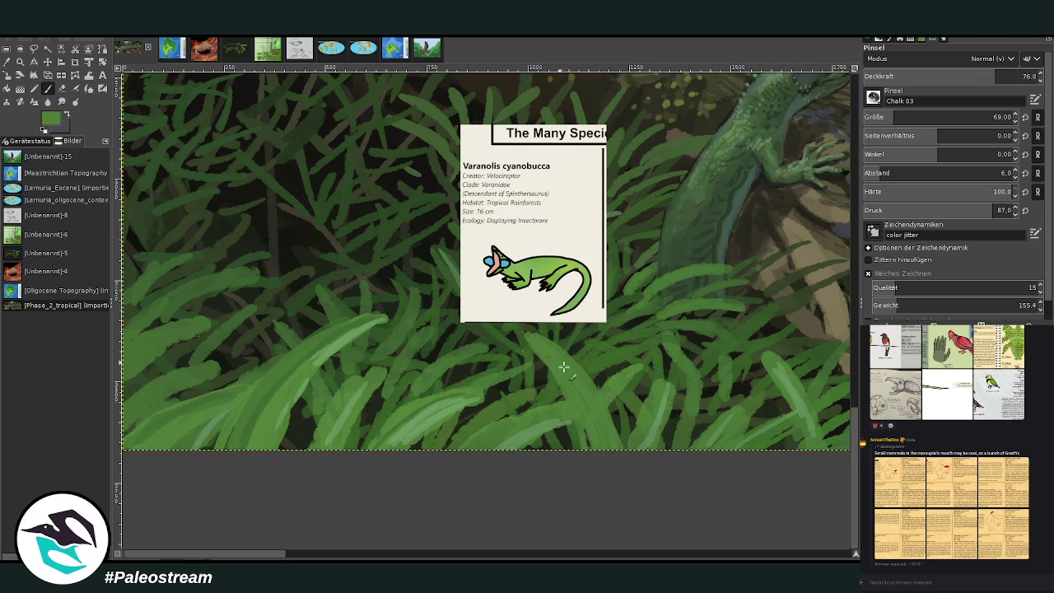
drag(694, 332, 731, 407)
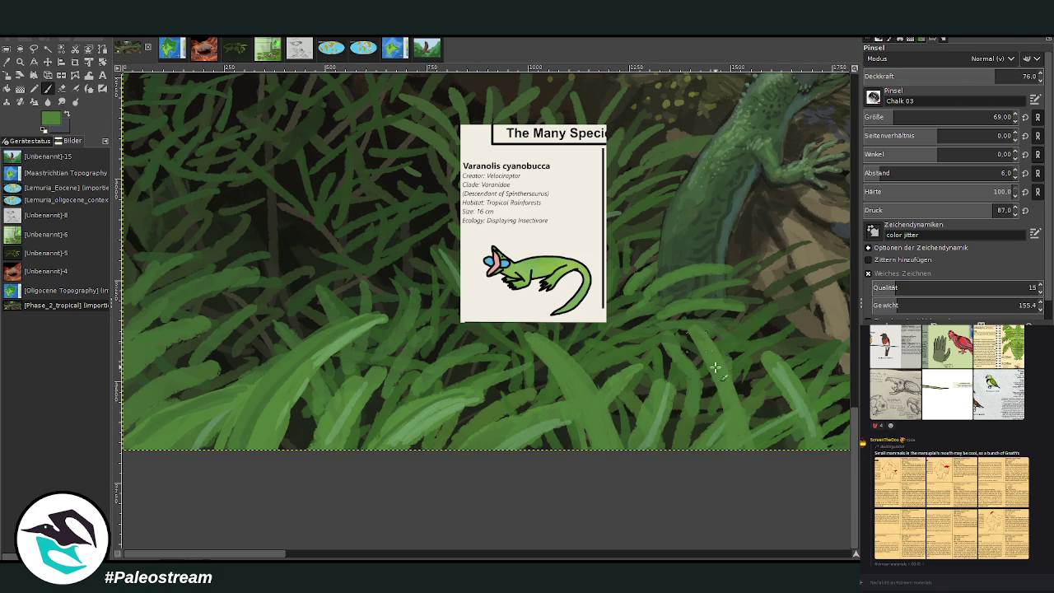
drag(703, 368, 710, 422)
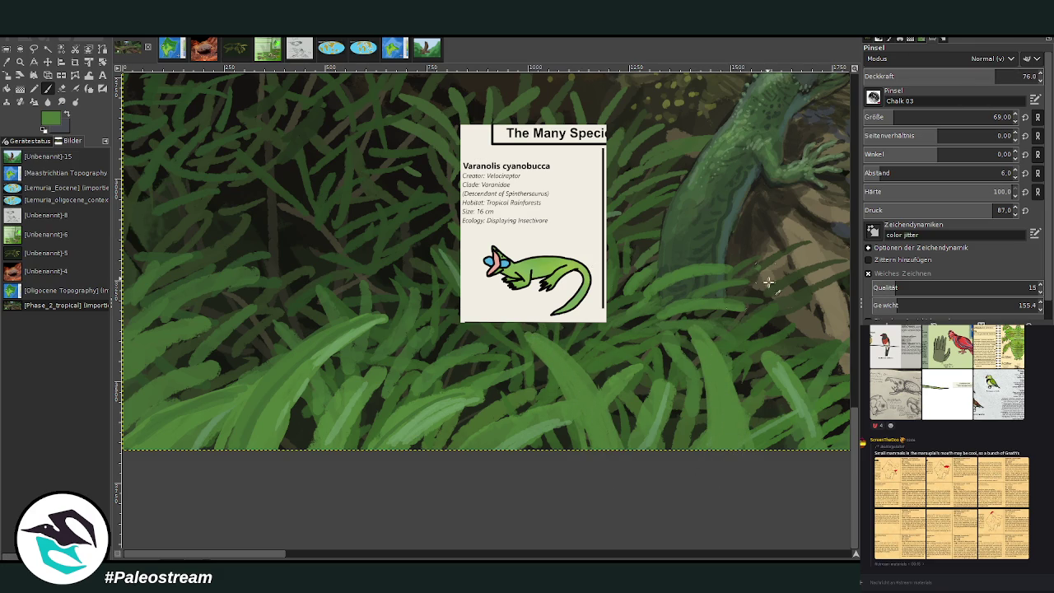
Shade the bright blades and lower-left leaves with darker green at 37.9 opacity
ctrl+click(811, 360)
click(929, 76)
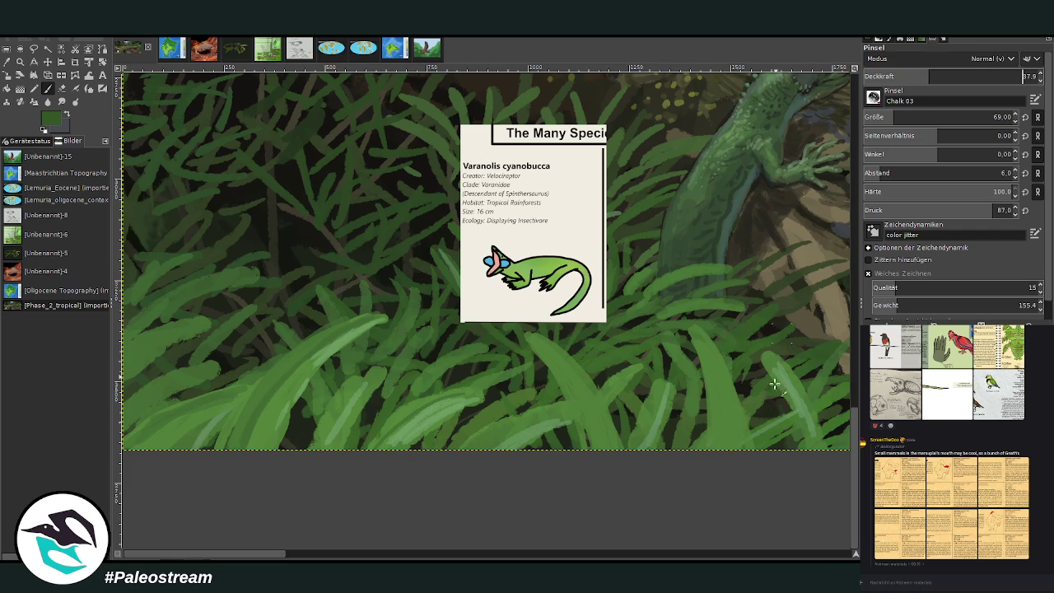
mouse_move(710, 359)
mouse_down()
mouse_move(729, 435)
mouse_move(752, 449)
mouse_up()
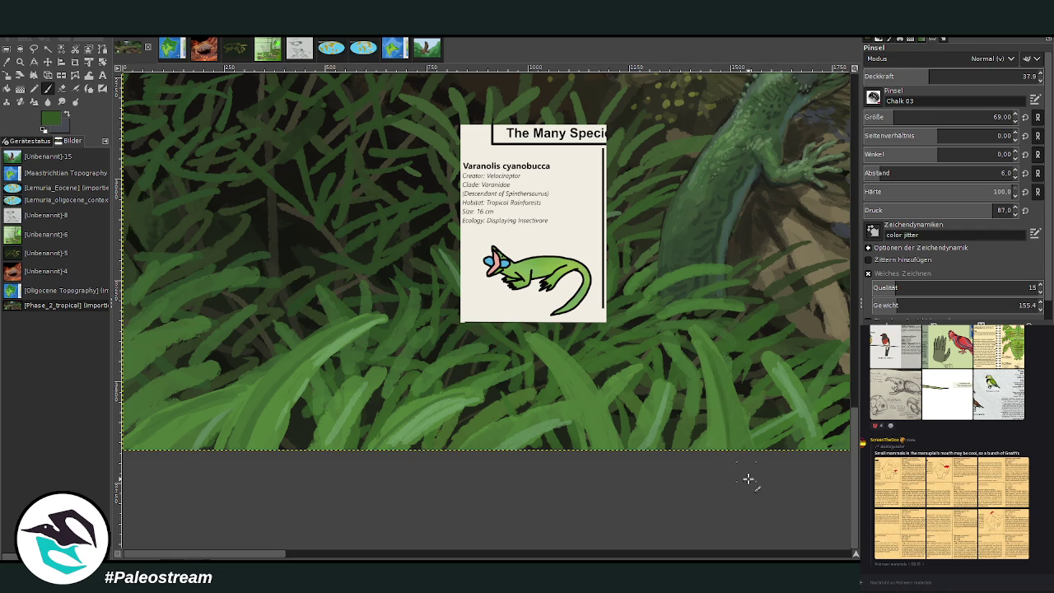
mouse_move(563, 363)
mouse_down()
mouse_move(610, 457)
mouse_move(601, 445)
mouse_up()
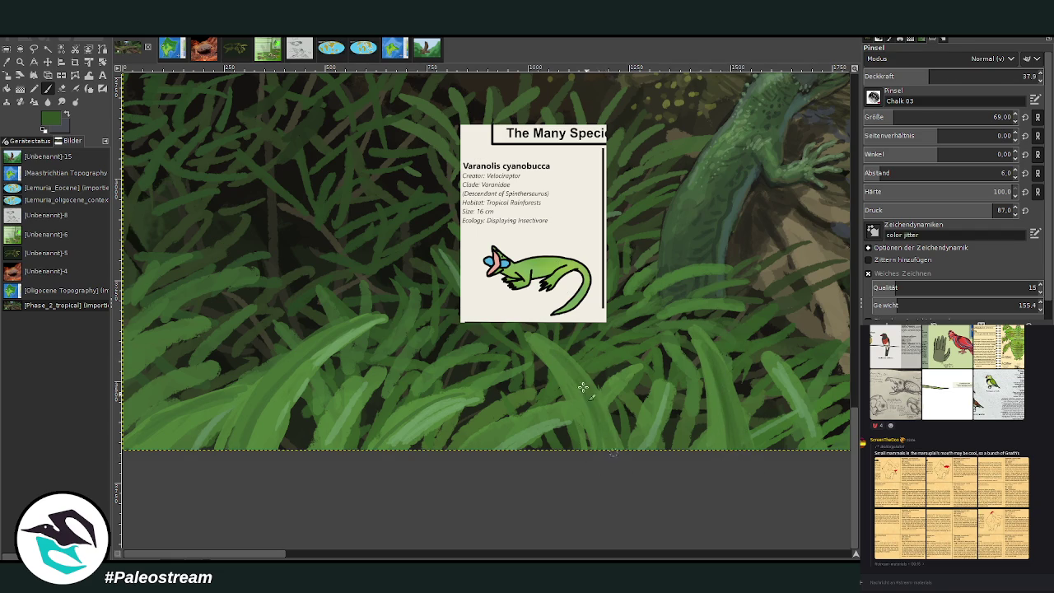
mouse_move(250, 416)
mouse_down()
mouse_move(226, 461)
mouse_move(266, 377)
mouse_up()
drag(356, 384, 323, 439)
drag(293, 405, 302, 448)
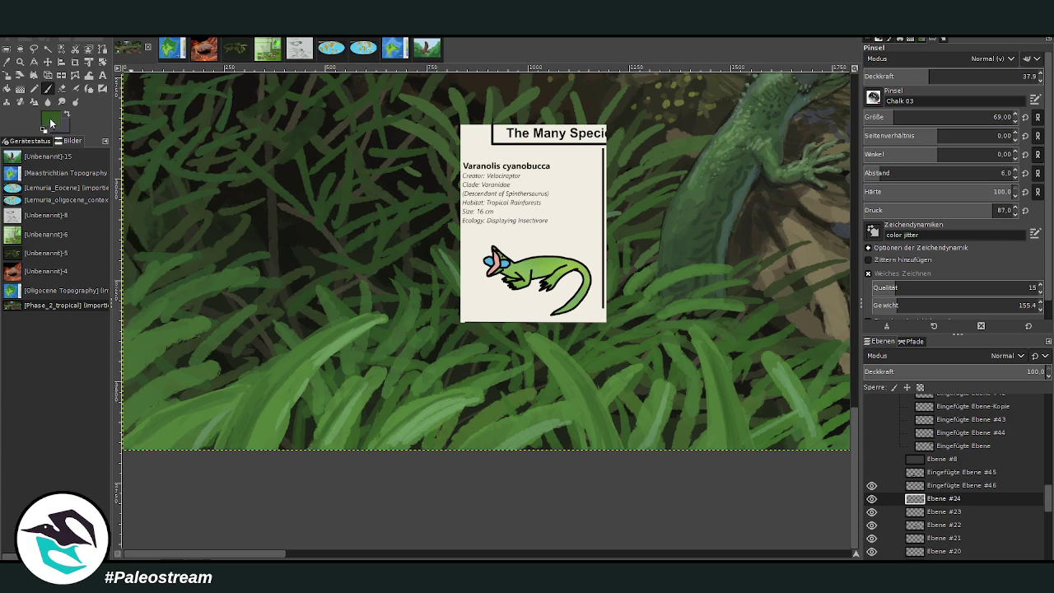
Pick a dark green and set the Chalk 03 brush to size 46, opacity about 52
ctrl+click(845, 279)
drag(932, 76, 1001, 76)
drag(947, 117, 993, 117)
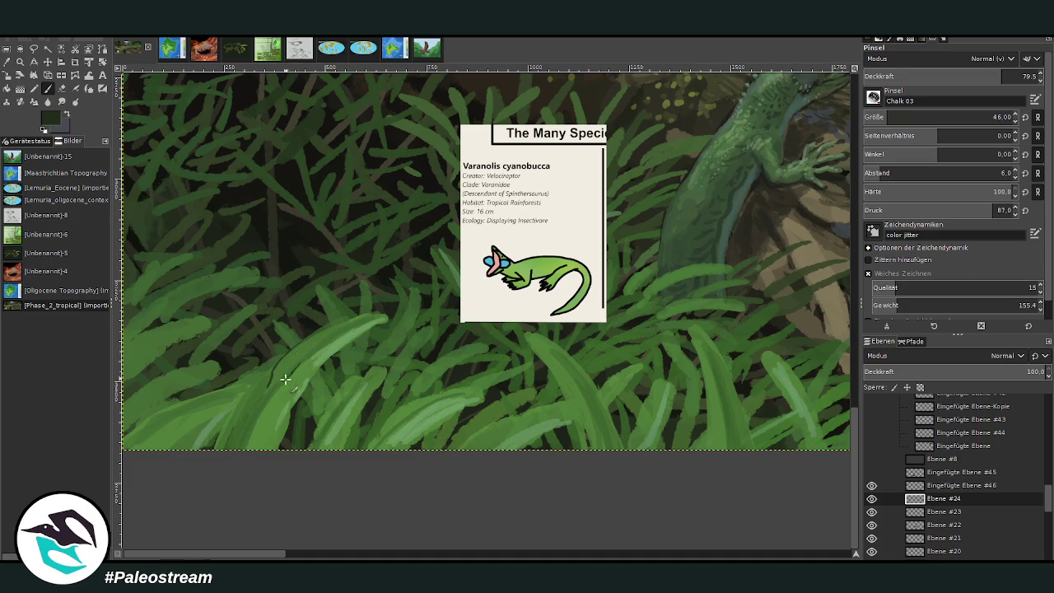
drag(976, 76, 956, 77)
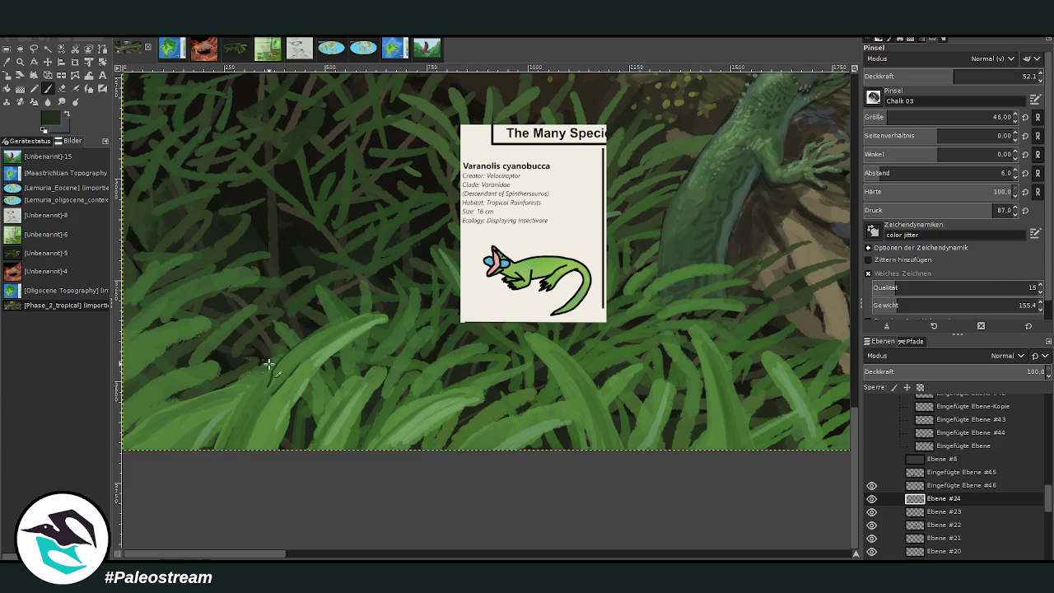
Sketch the lizard's dark outline among the lower-left grass blades, then zoom in on it
drag(293, 383, 251, 450)
drag(272, 399, 257, 448)
drag(288, 378, 268, 413)
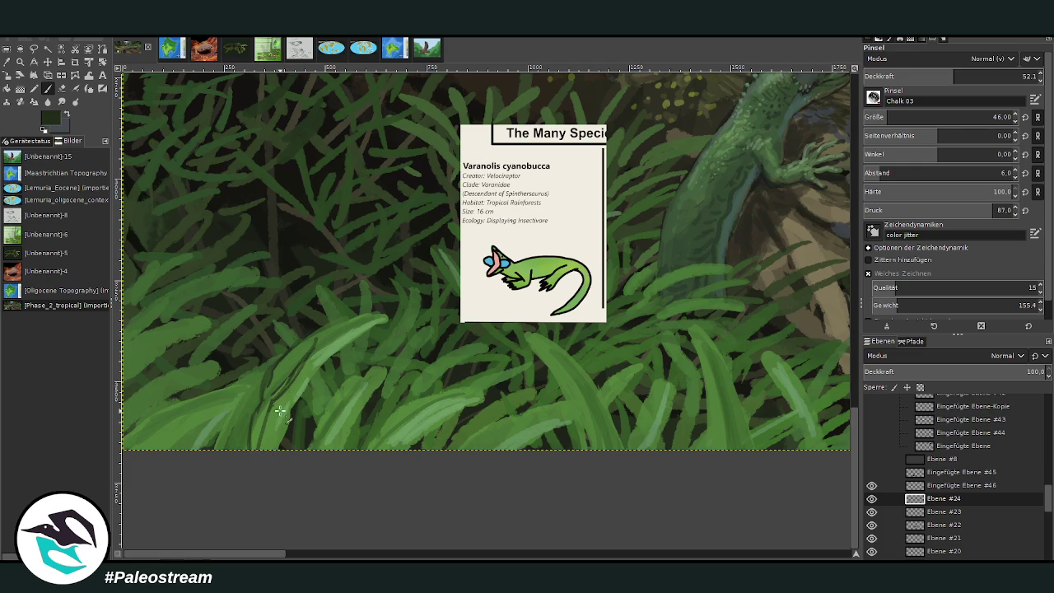
mouse_move(260, 400)
mouse_down()
mouse_move(238, 402)
mouse_move(238, 414)
mouse_move(285, 400)
mouse_move(291, 421)
mouse_up()
drag(254, 401, 255, 423)
click(20, 61)
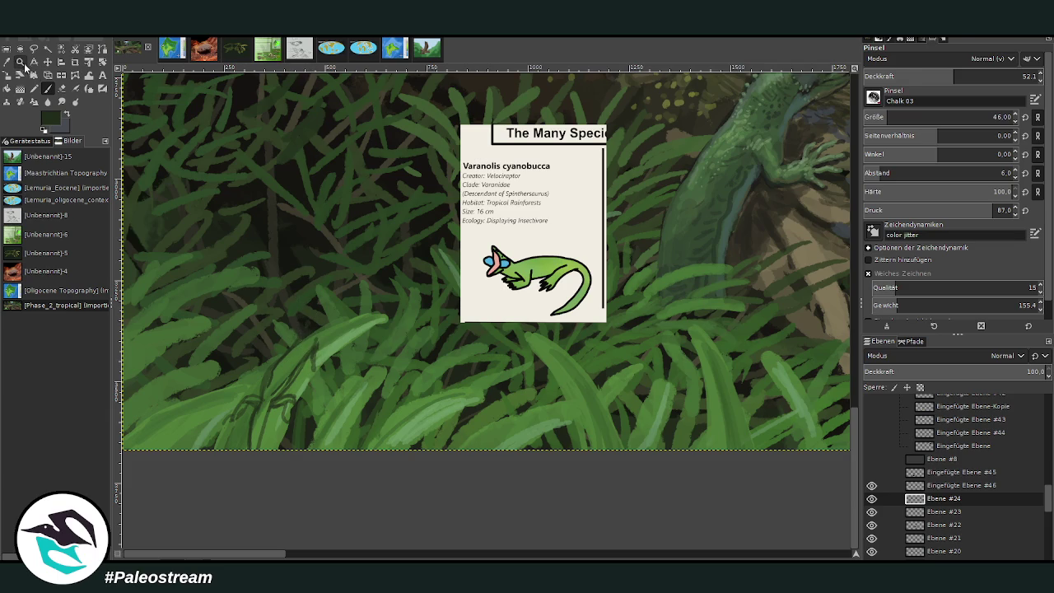
drag(181, 134, 519, 485)
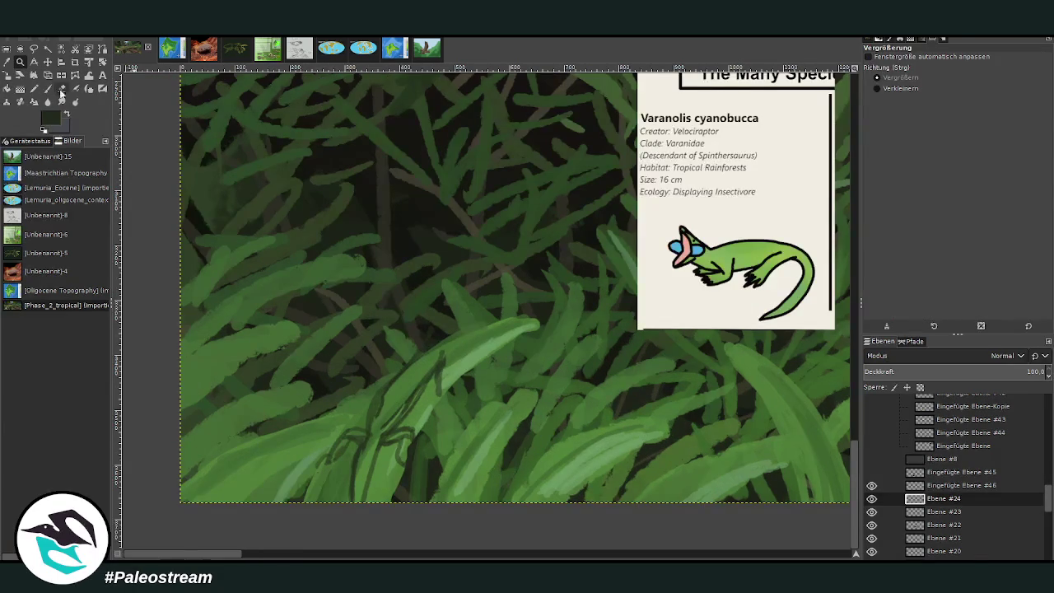
Set the Paintbrush to size 26, pick a light grass green, and paint the lizard's body
click(47, 88)
drag(954, 76, 984, 76)
drag(948, 116, 994, 117)
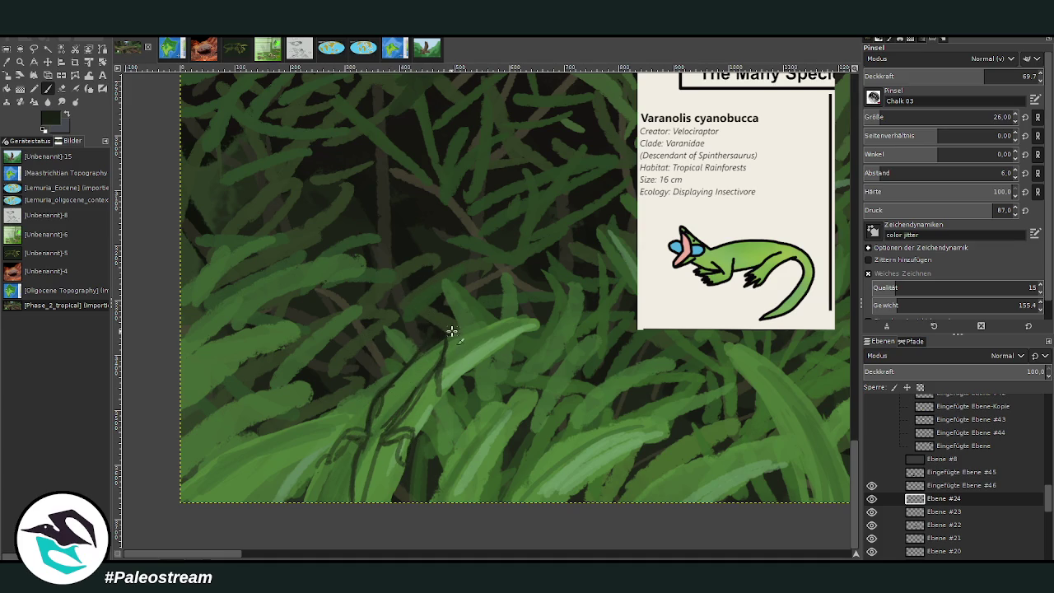
ctrl+click(841, 292)
ctrl+click(849, 261)
mouse_move(441, 339)
mouse_down()
mouse_move(381, 402)
mouse_move(406, 389)
mouse_move(357, 468)
mouse_move(370, 458)
mouse_move(360, 430)
mouse_move(323, 456)
mouse_move(333, 435)
mouse_up()
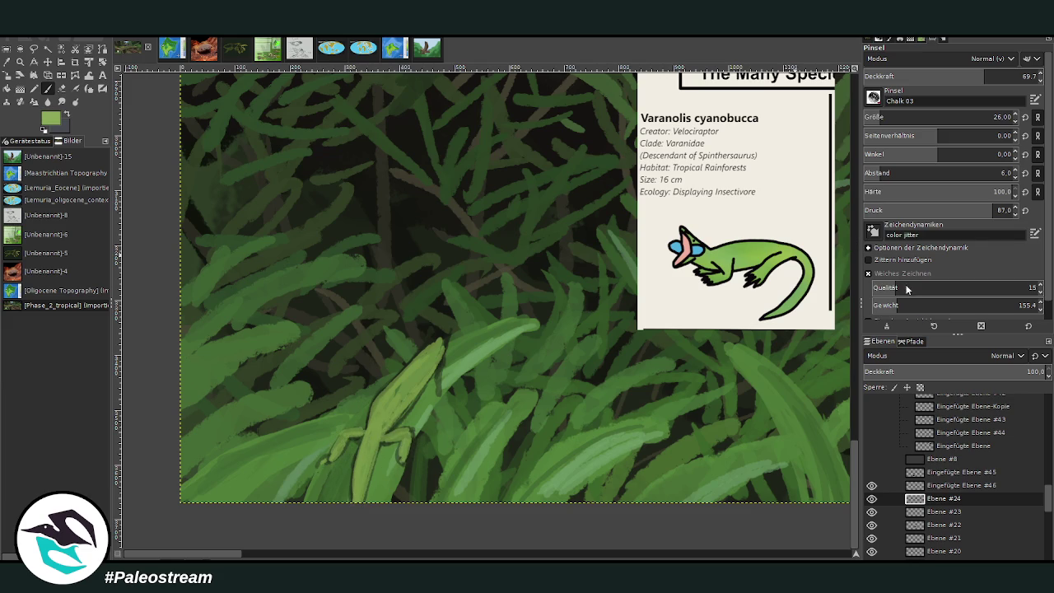
Paint the lizard's front leg and clawed hind foot, and highlight its body up to the head
drag(331, 456, 315, 478)
mouse_move(405, 458)
mouse_down()
mouse_move(410, 482)
mouse_move(404, 473)
mouse_up()
drag(384, 437, 364, 461)
mouse_move(376, 420)
mouse_down()
mouse_move(363, 498)
mouse_move(406, 376)
mouse_move(442, 336)
mouse_move(437, 323)
mouse_up()
With a larger, lower-opacity brush, brighten the head and lengthen it into a pointed snout
scroll(885, 117, up, 7)
click(956, 76)
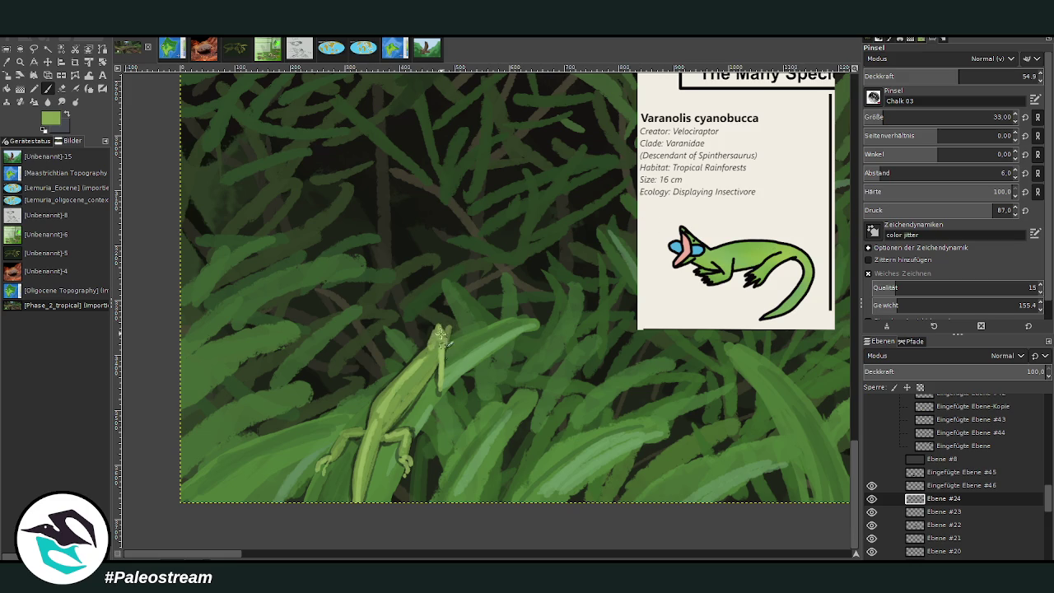
drag(431, 346, 440, 325)
mouse_move(446, 311)
mouse_down()
mouse_move(458, 301)
mouse_move(447, 308)
mouse_up()
mouse_move(449, 305)
mouse_down()
mouse_move(470, 296)
mouse_move(440, 325)
mouse_up()
Pick darker greens from the lizard and set the brush to size 27, opacity 64.7
ctrl+click(417, 389)
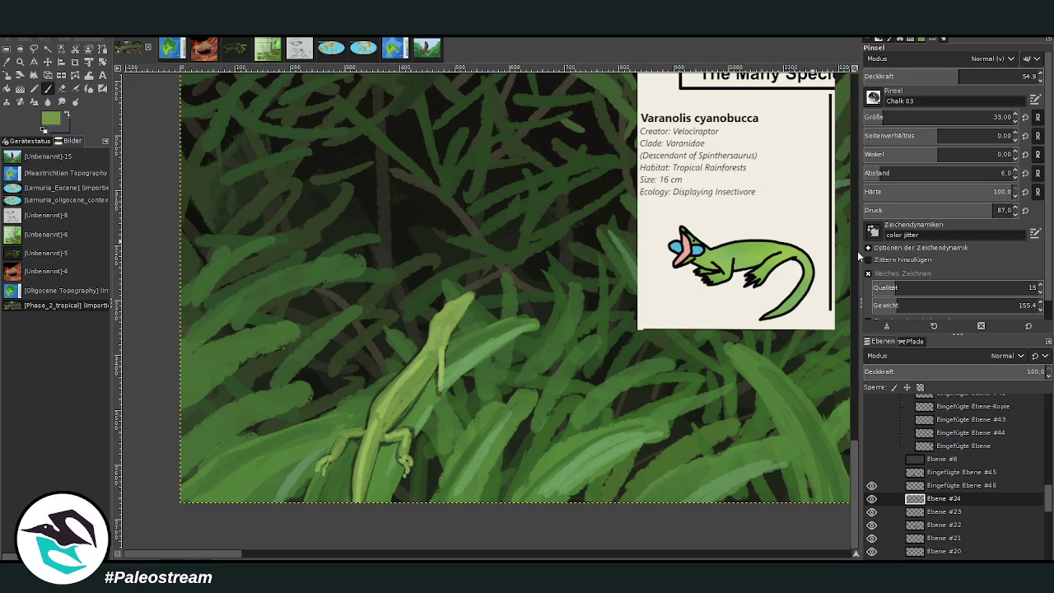
click(881, 117)
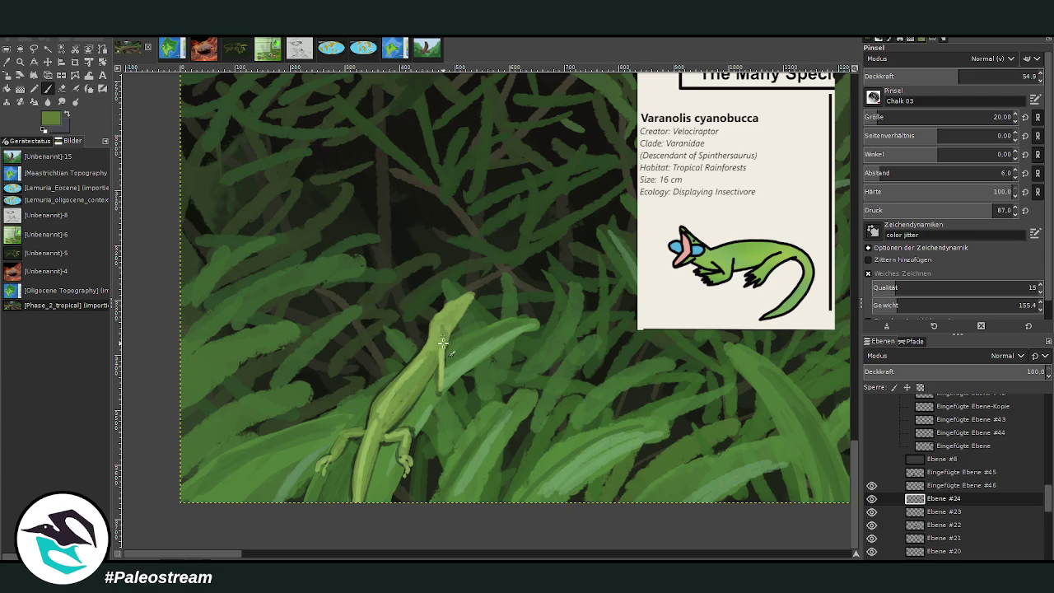
click(885, 117)
click(976, 76)
ctrl+click(457, 356)
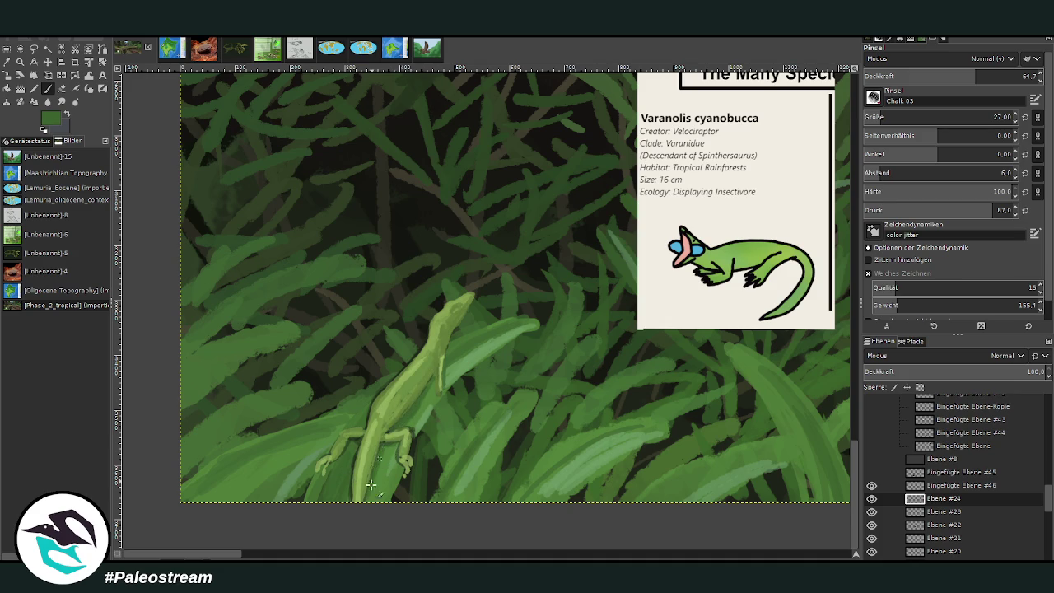
Sample dark green from the painting and set a higher-opacity brush at size 20
ctrl+click(596, 362)
ctrl+click(438, 356)
ctrl+click(421, 398)
click(993, 75)
drag(1001, 117, 984, 117)
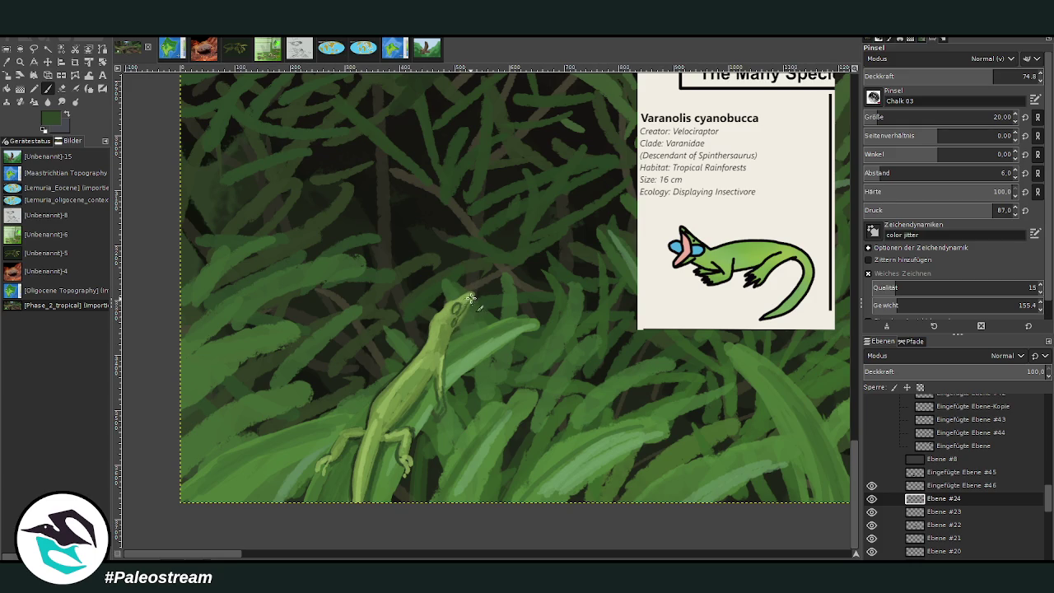
Swap to cyan for the throat patch, then add a near-black pupil to the lizard's eye
key(x)
ctrl+click(830, 280)
click(458, 308)
ctrl+click(832, 274)
click(998, 73)
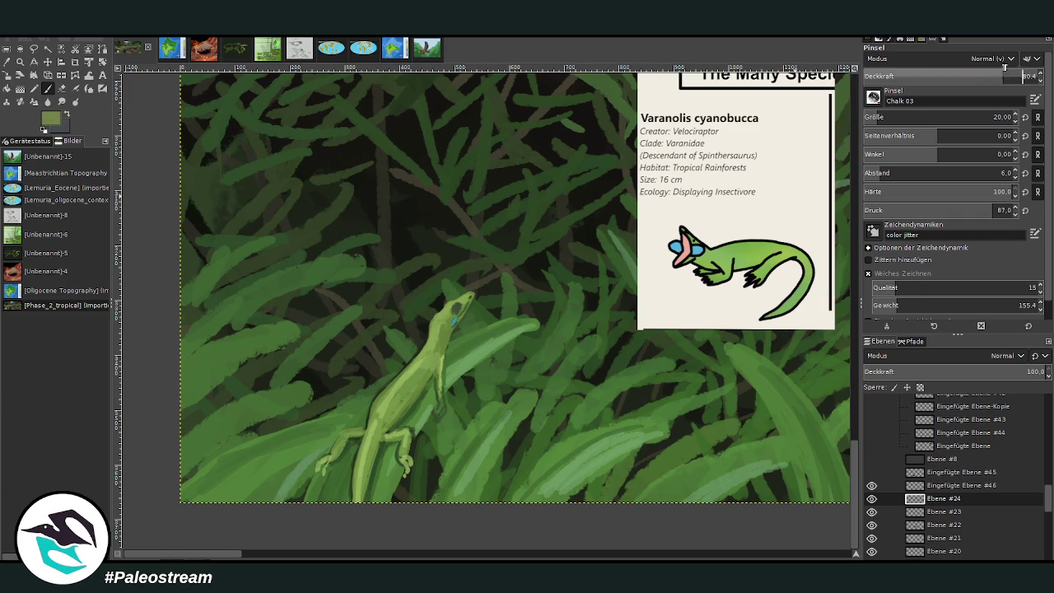
Pick the head's light green and set the brush to size 13, opacity about 67
scroll(948, 117, down, 5)
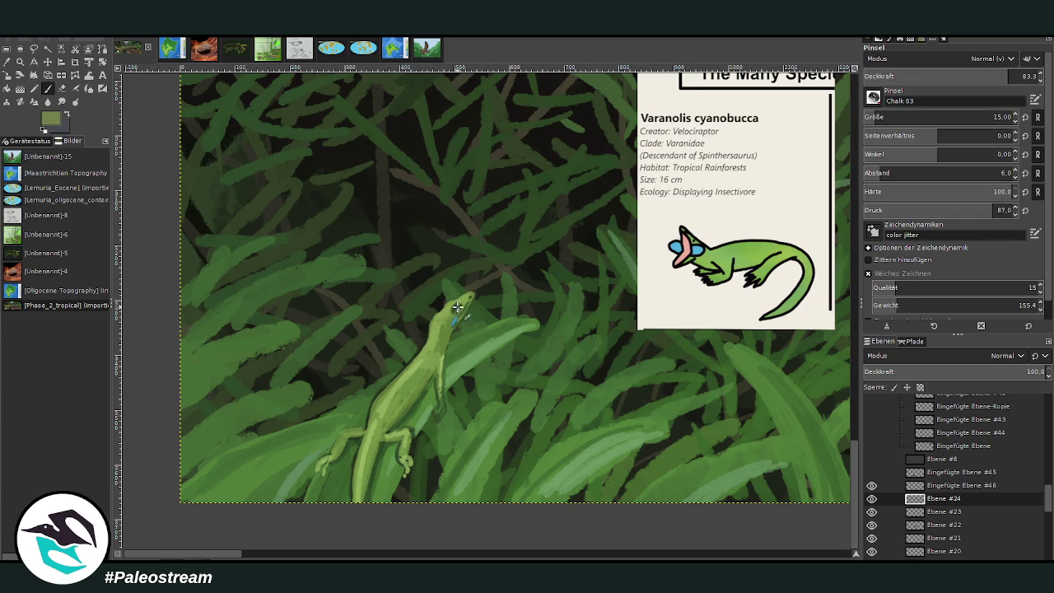
ctrl+click(831, 292)
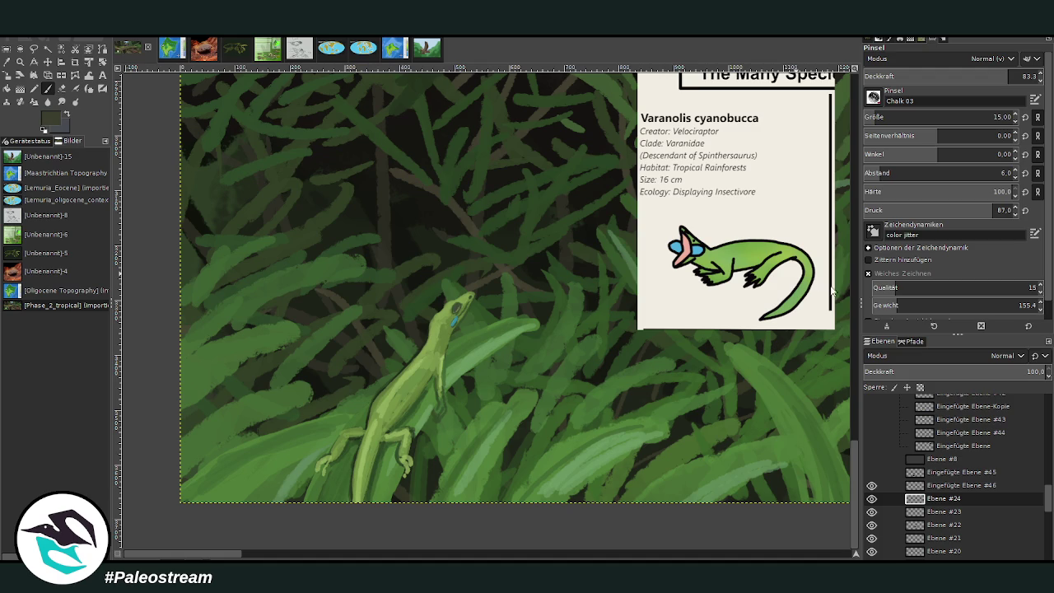
ctrl+click(449, 306)
drag(989, 76, 1000, 76)
scroll(947, 117, down, 2)
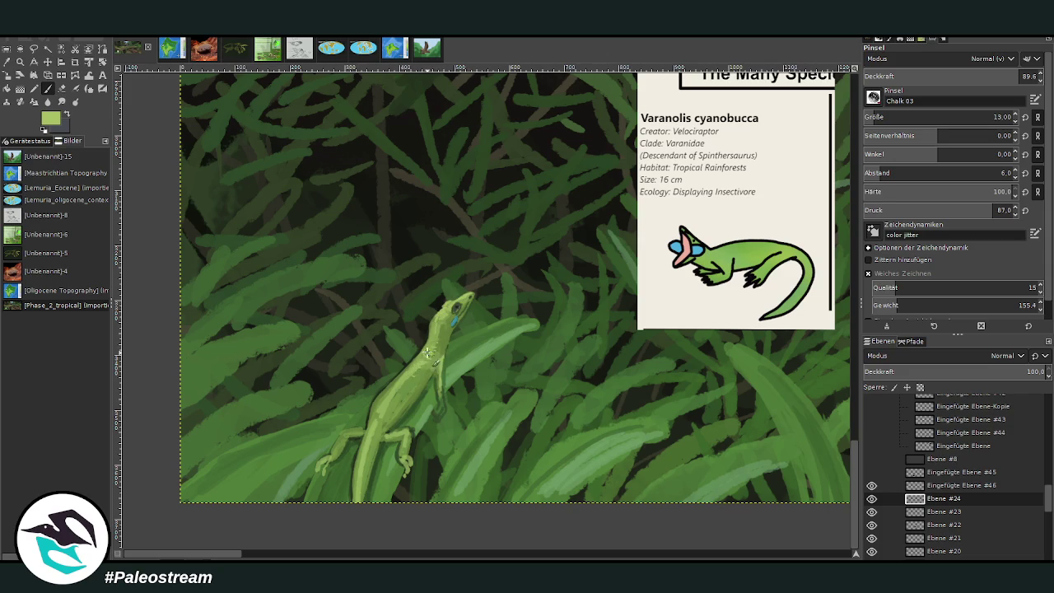
click(969, 76)
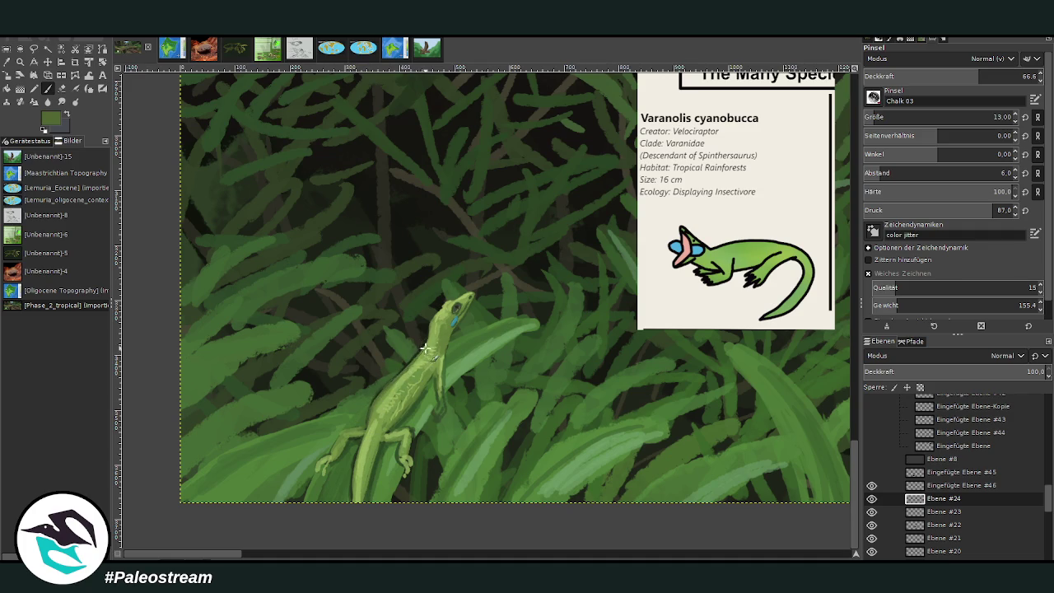
Fill the gap between head and leaf, add faint body stripes, and highlight the leaf edge
ctrl+click(410, 416)
ctrl+click(476, 349)
drag(461, 336, 513, 319)
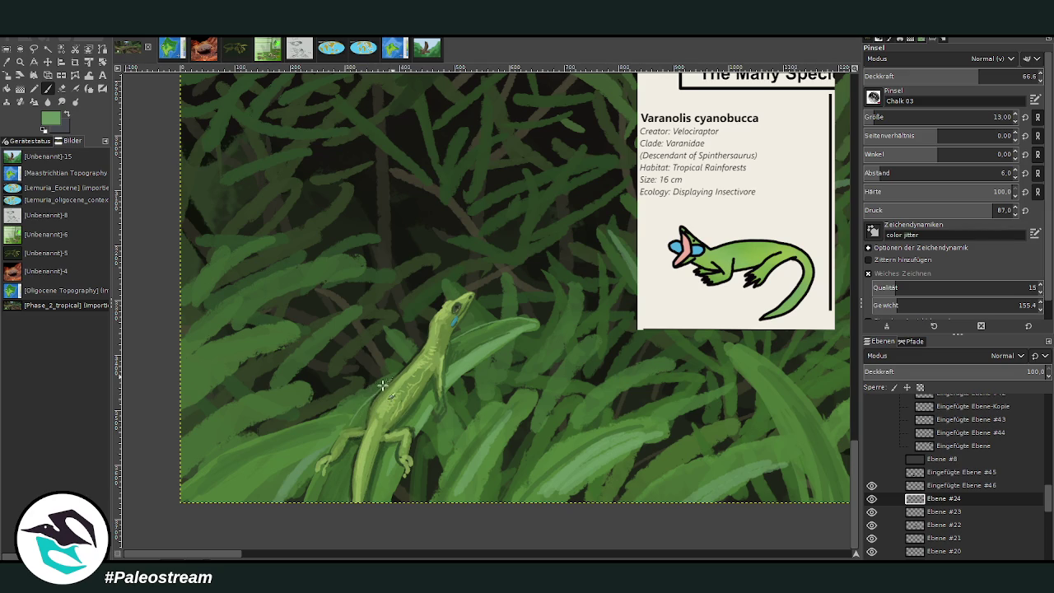
drag(392, 378, 315, 486)
drag(529, 393, 511, 440)
At brush size 30 and opacity 40.4, brighten the leaf blades around the lizard
drag(906, 117, 931, 117)
drag(980, 76, 933, 76)
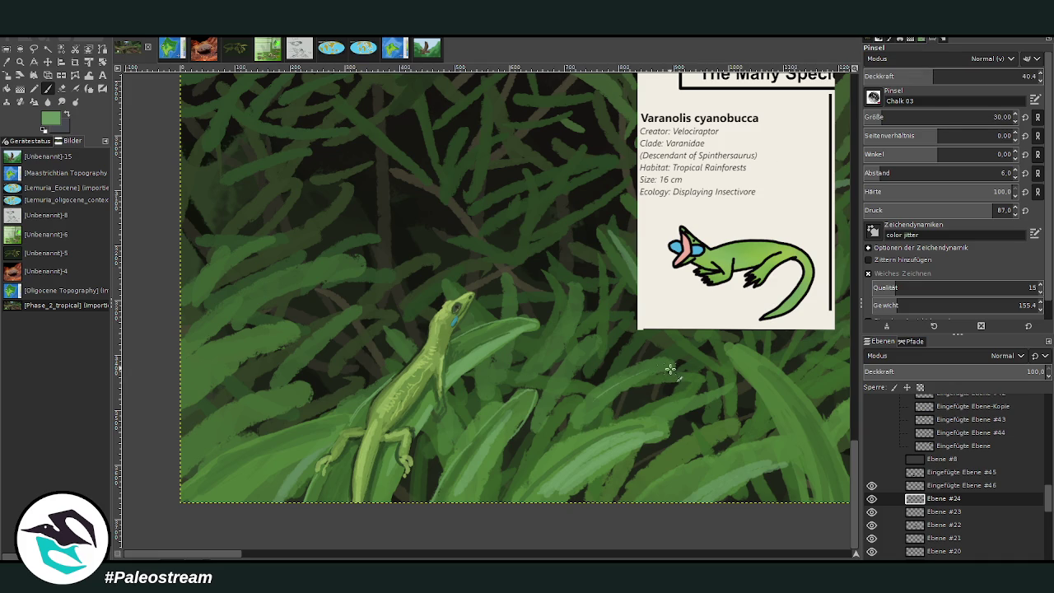
mouse_move(736, 355)
mouse_down()
mouse_move(818, 479)
mouse_move(774, 404)
mouse_up()
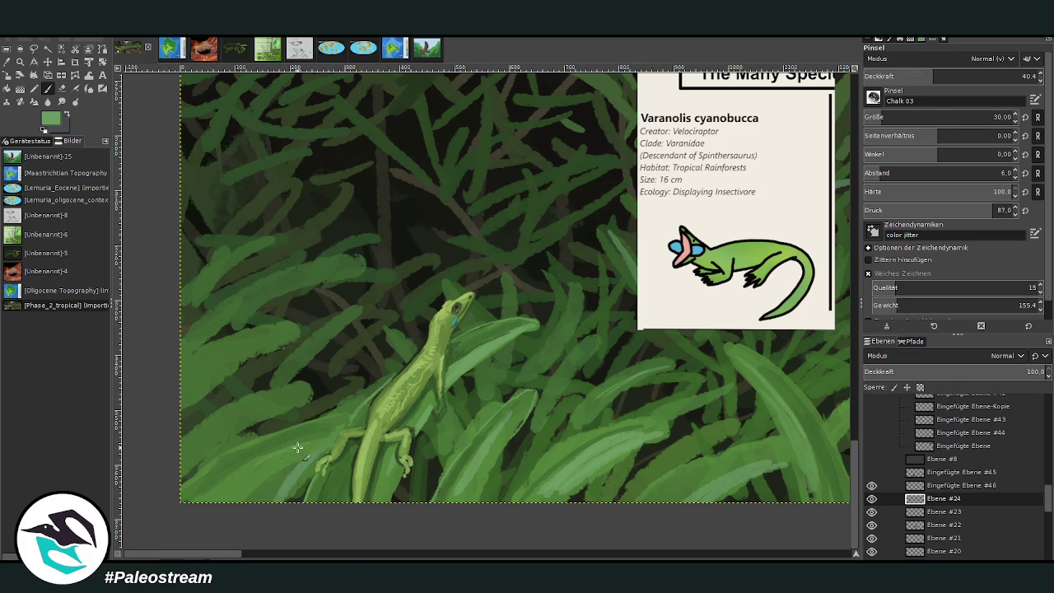
drag(252, 419, 290, 398)
drag(346, 265, 285, 284)
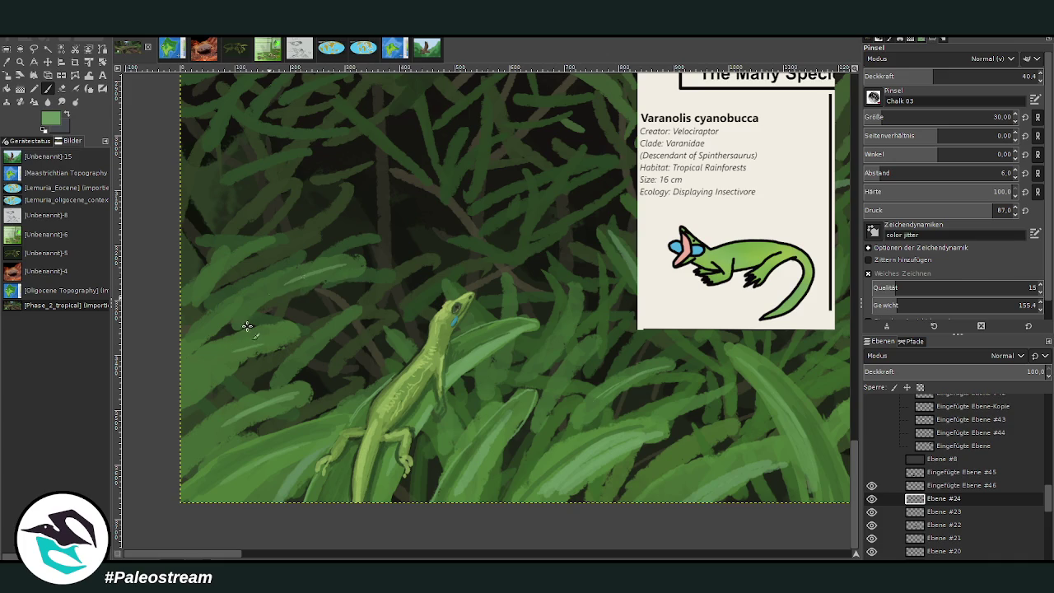
Hide card layers Eingefügte Ebene #46 and #45 and move both into the hidden layer group
click(872, 485)
drag(947, 486, 946, 452)
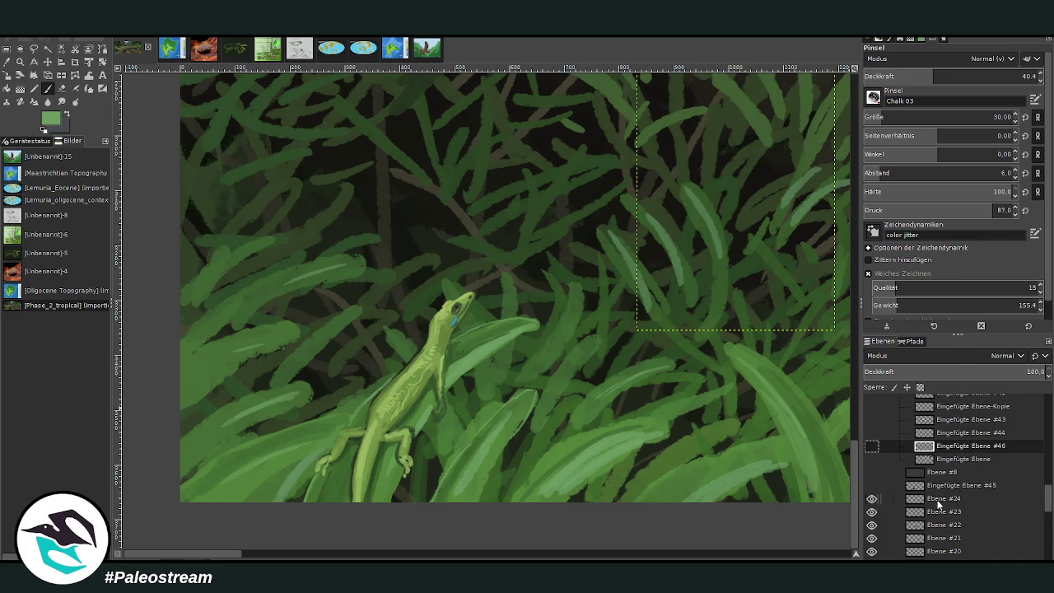
click(938, 498)
click(925, 486)
click(871, 486)
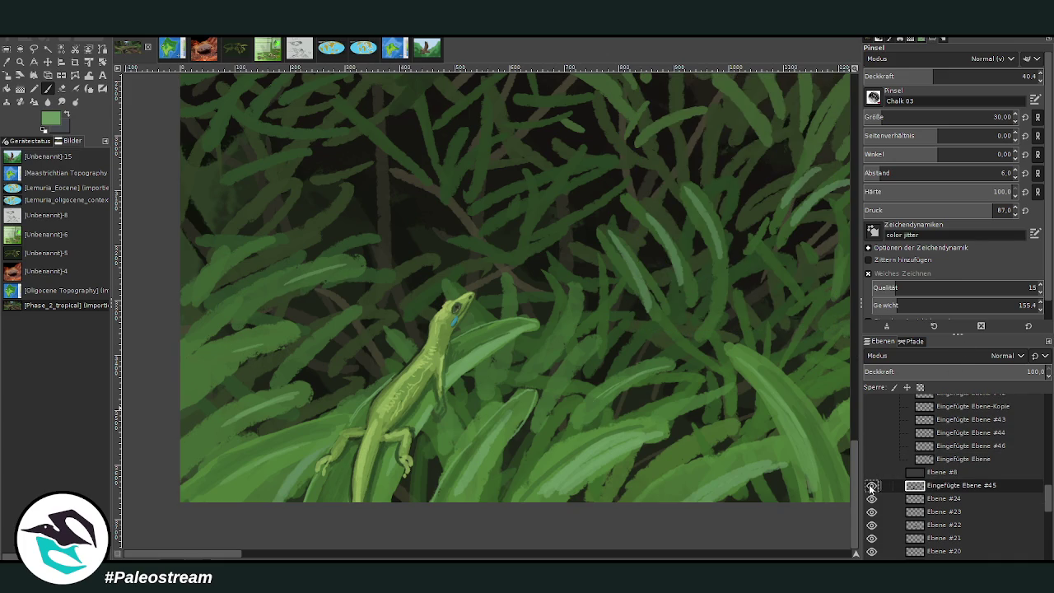
scroll(822, 500, down, 1)
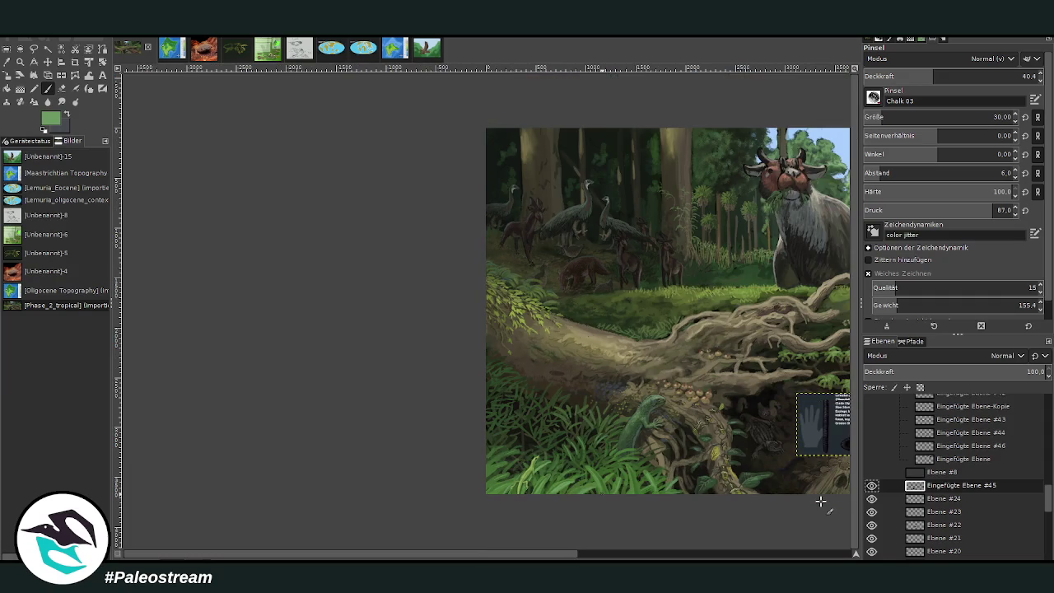
scroll(482, 507, right, 2)
scroll(482, 506, right, 3)
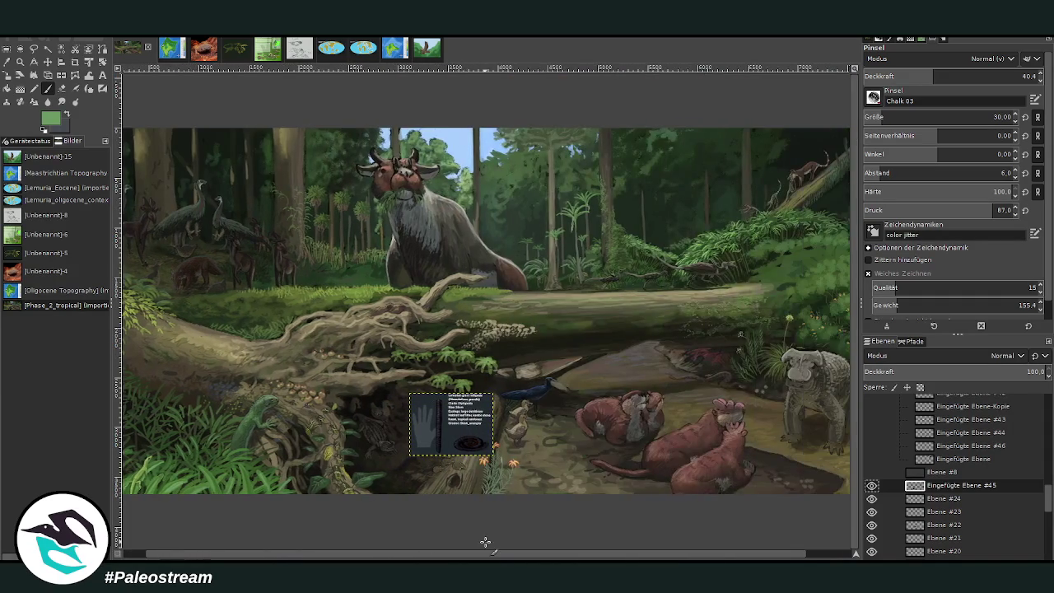
drag(931, 486, 939, 458)
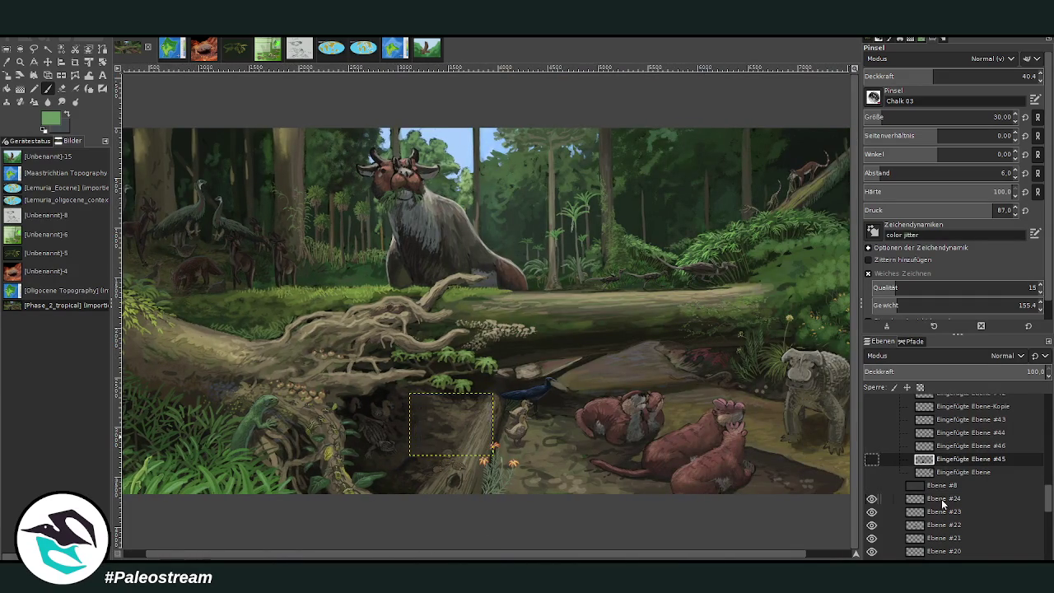
click(941, 499)
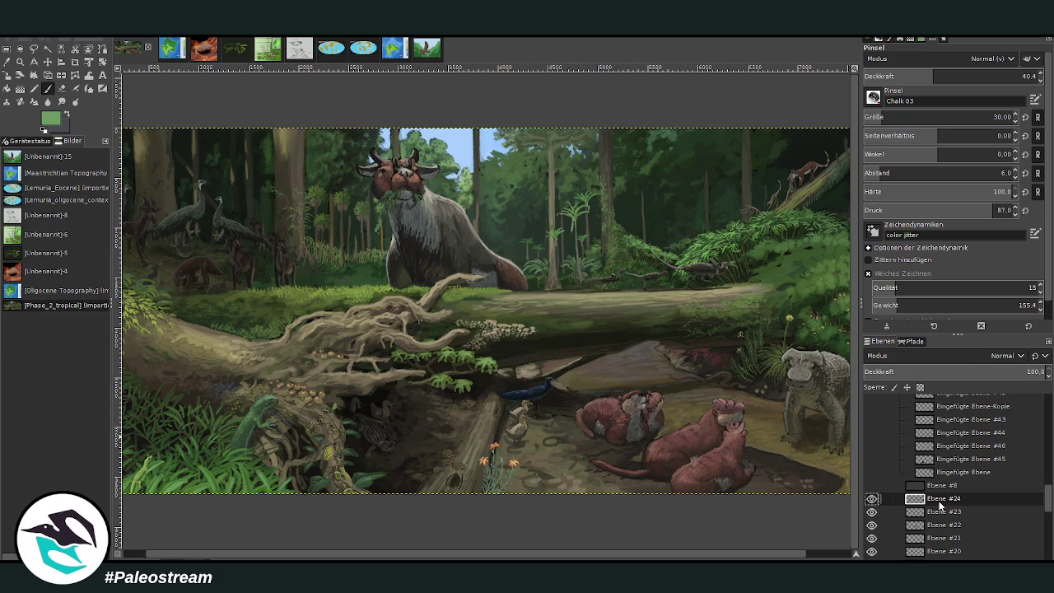
Paste the 'Mammals of the Bengal upland rainforests' reference card onto the painting
key(m)
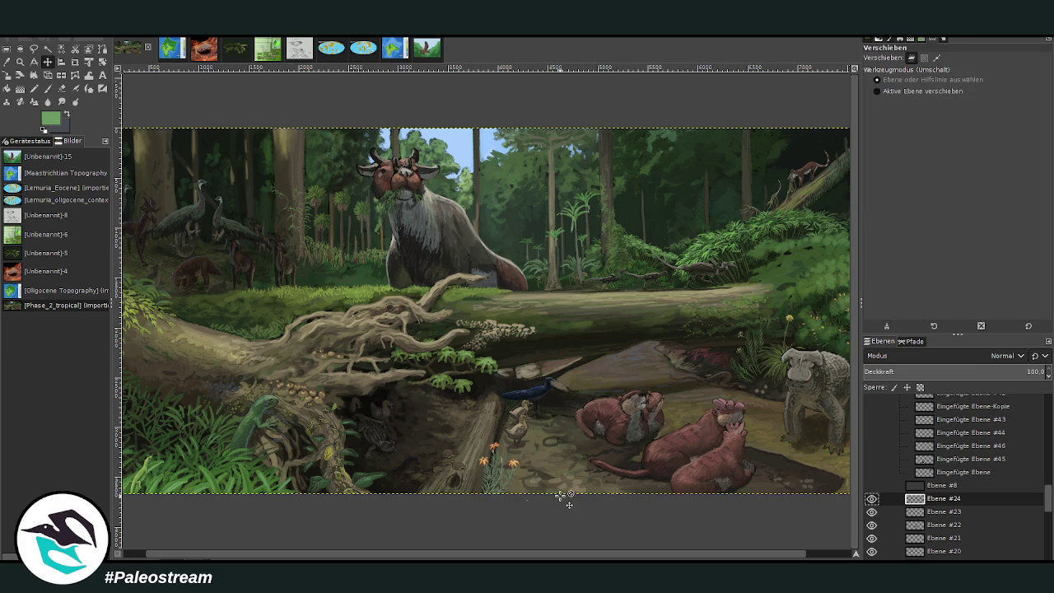
scroll(384, 551, left, 2)
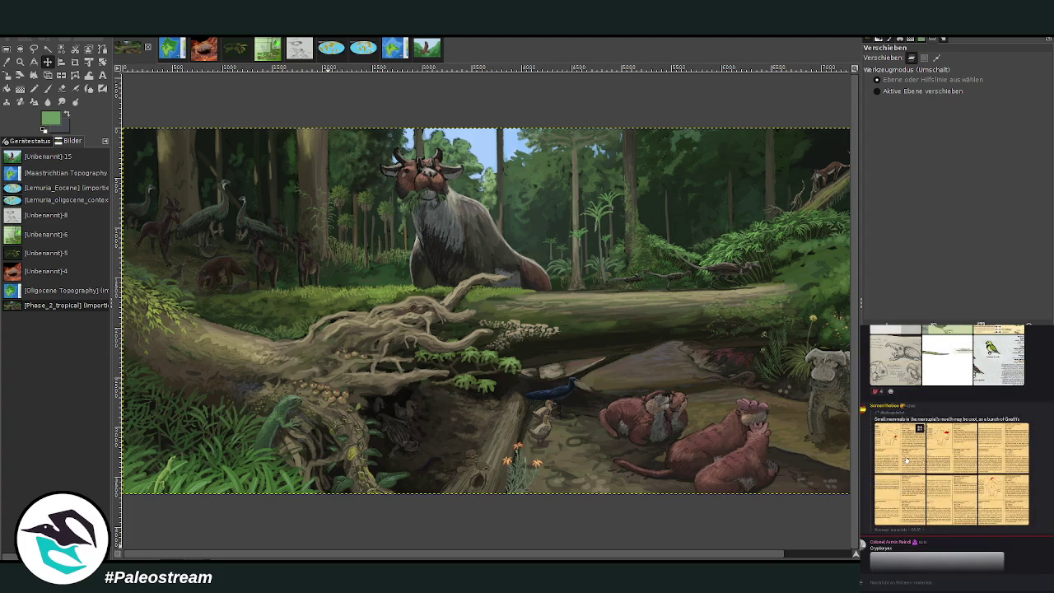
right_click(971, 505)
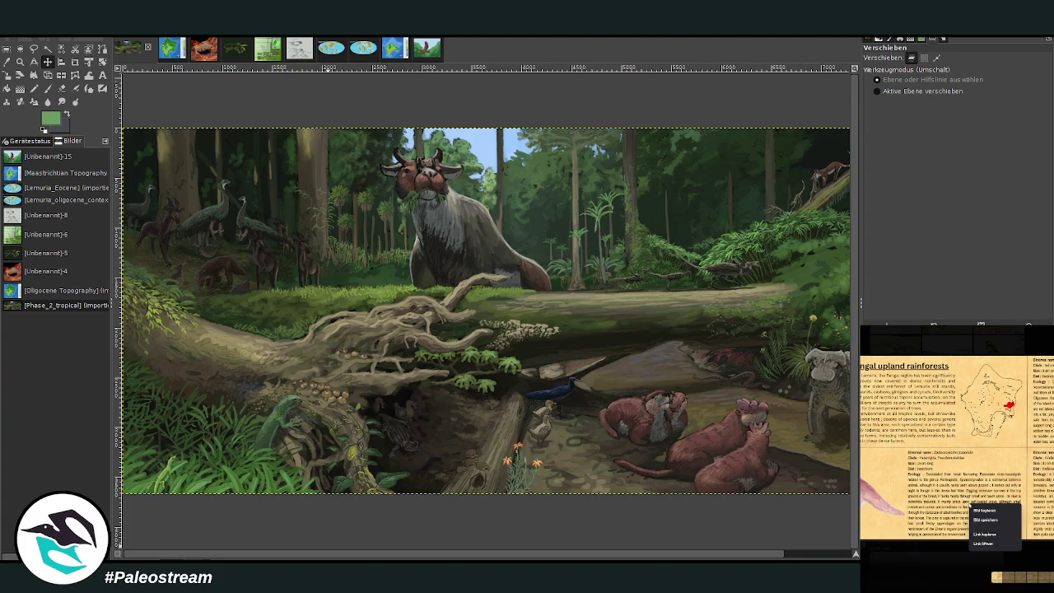
click(977, 512)
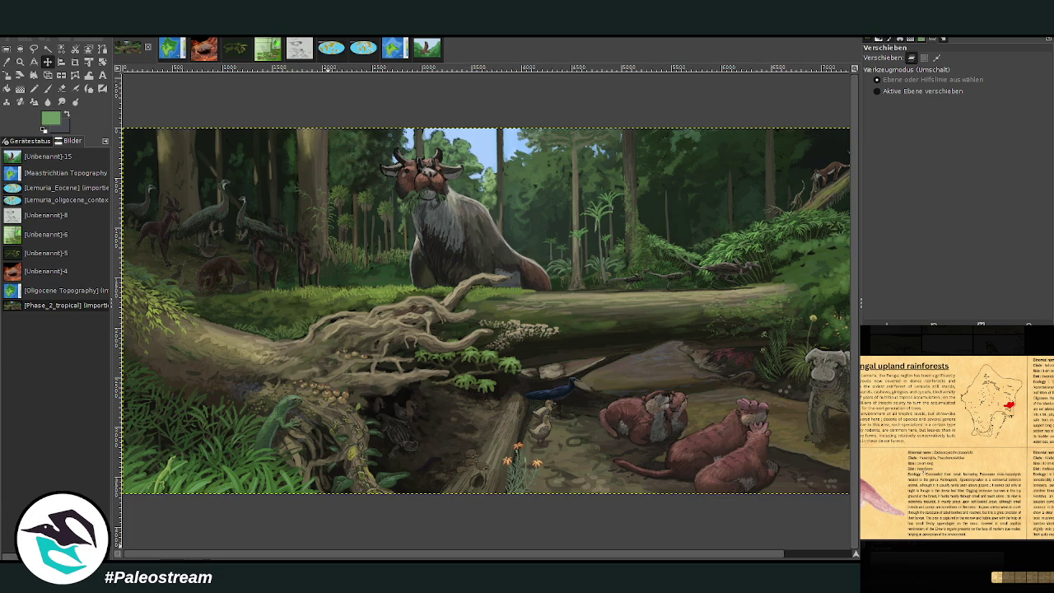
click(932, 561)
scroll(947, 461, down, 3)
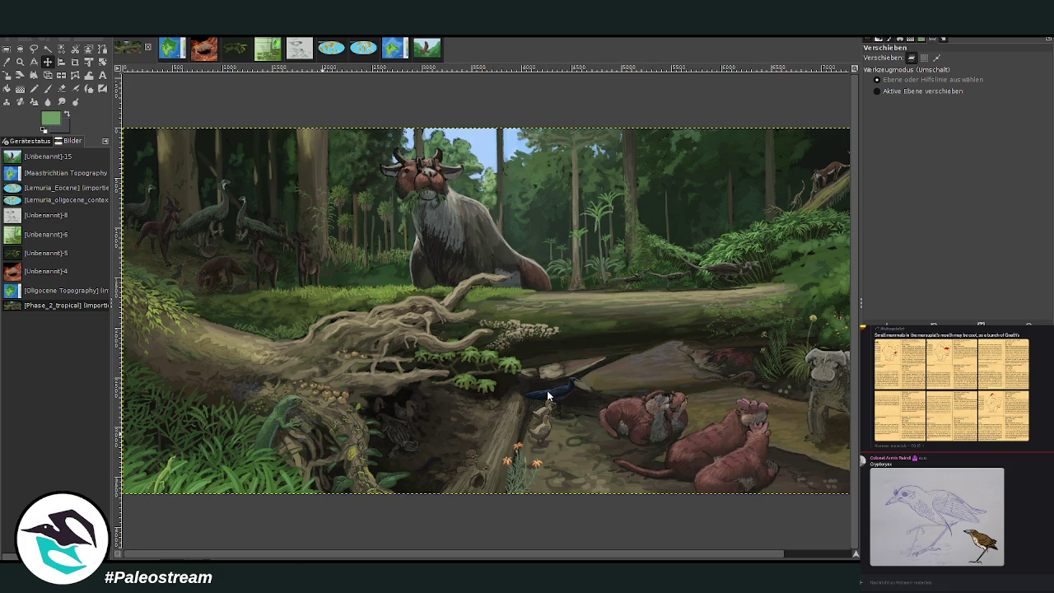
key(ctrl+v)
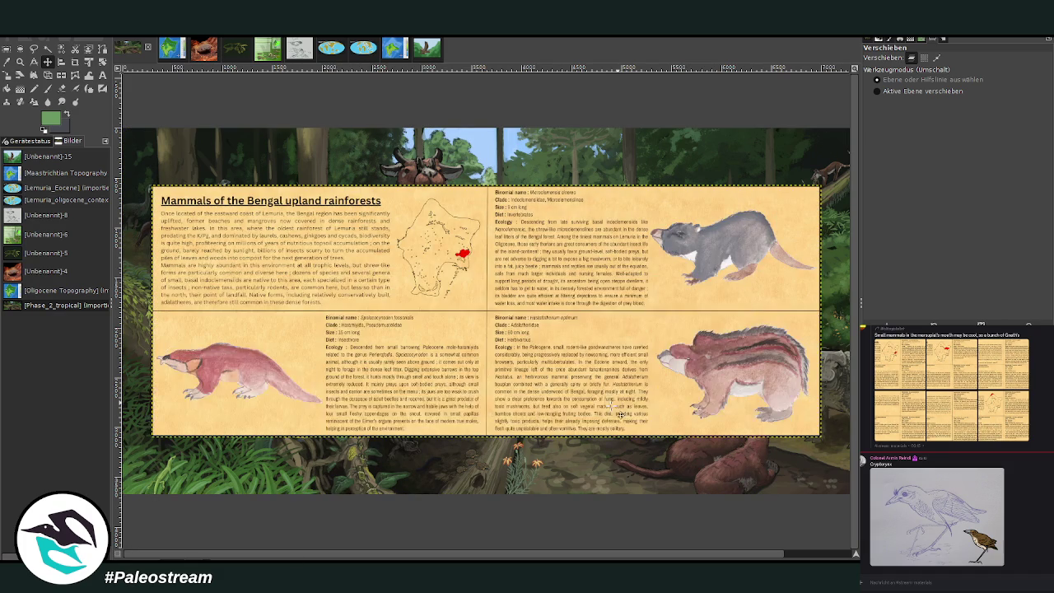
Zoom in on the sheet's mole-like mammal drawing, then zoom back out to the whole card
click(20, 61)
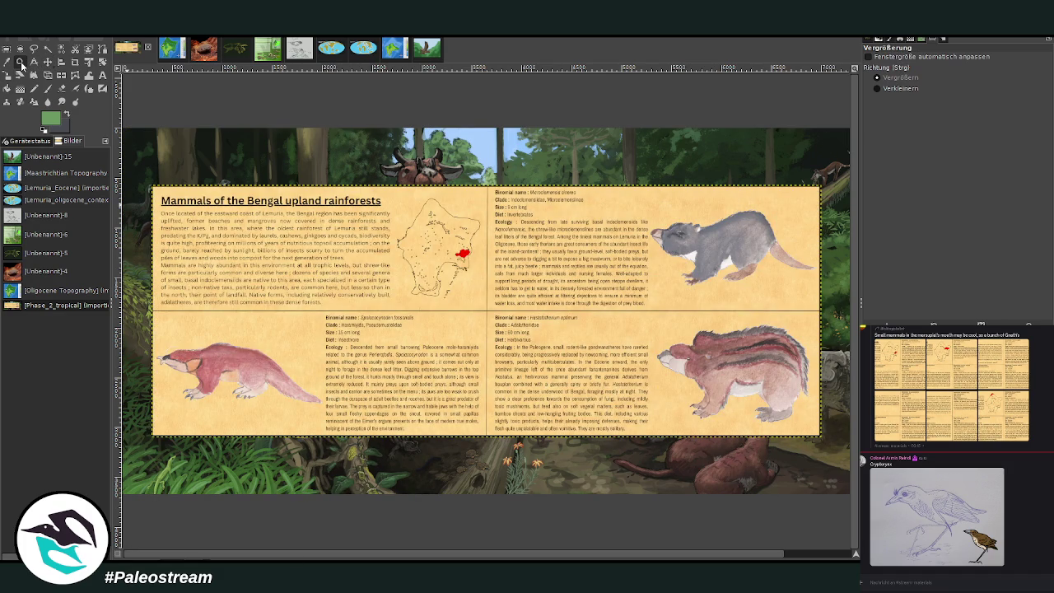
drag(149, 267, 582, 456)
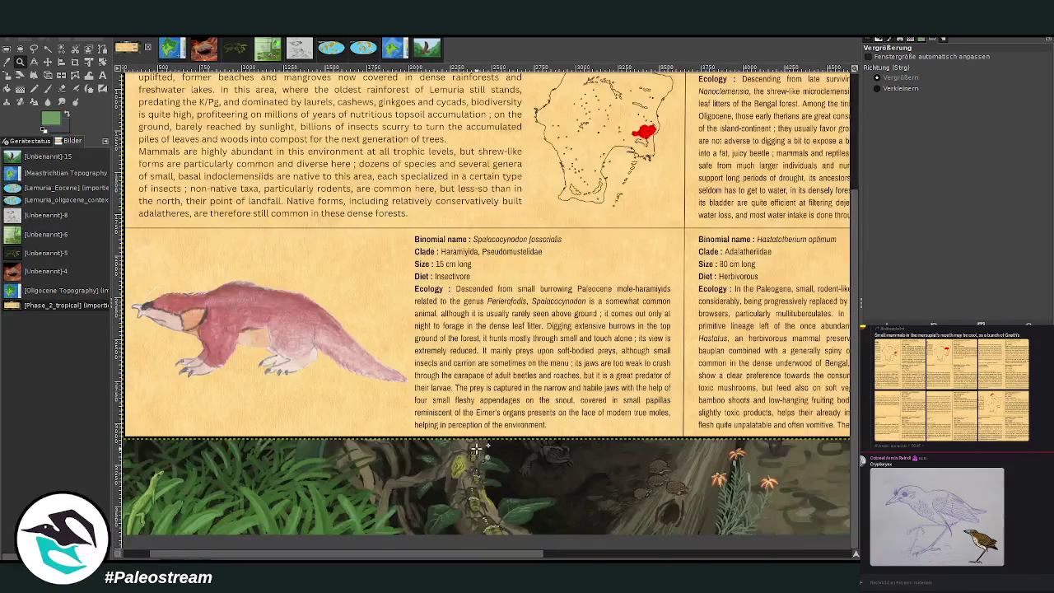
drag(151, 204, 365, 426)
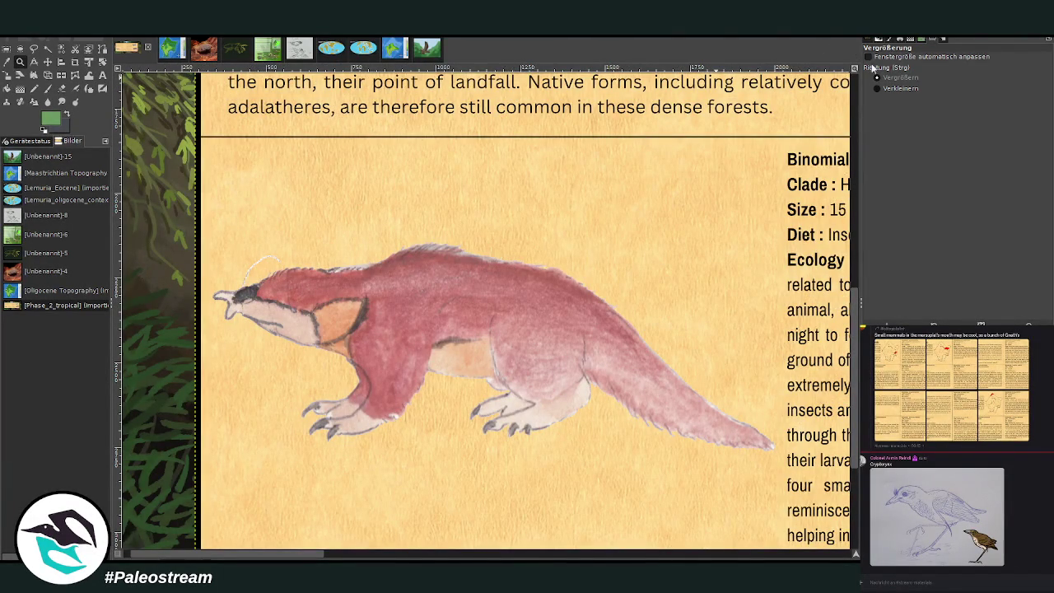
ctrl+click(429, 249)
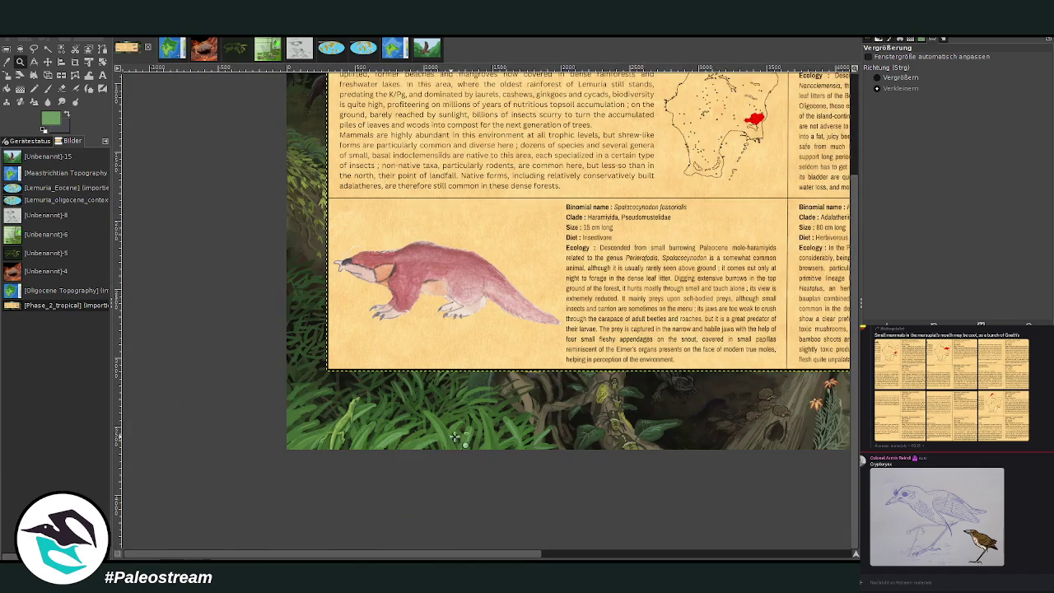
drag(442, 557, 503, 558)
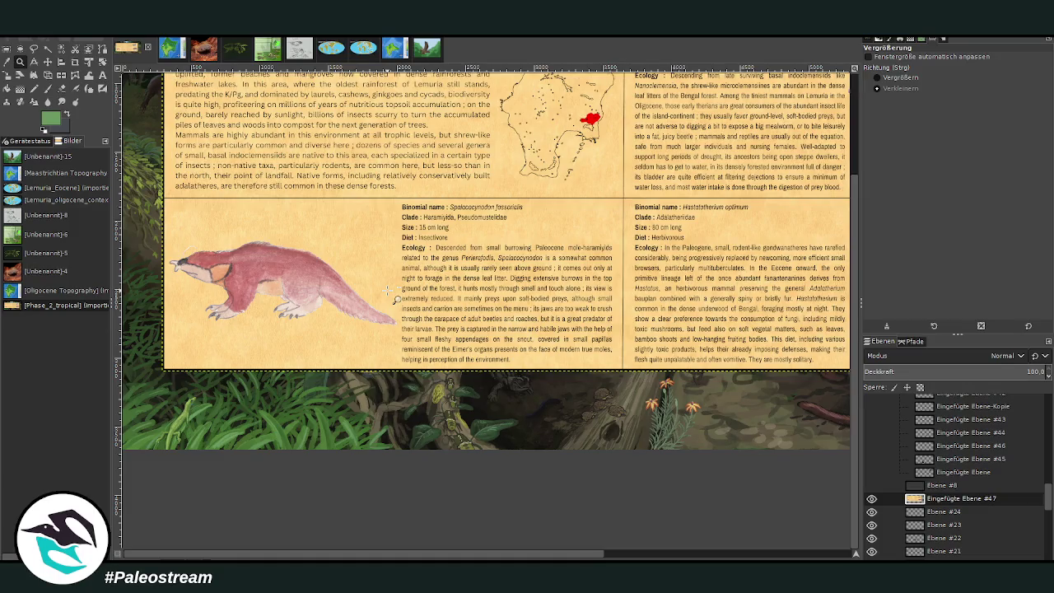
click(75, 62)
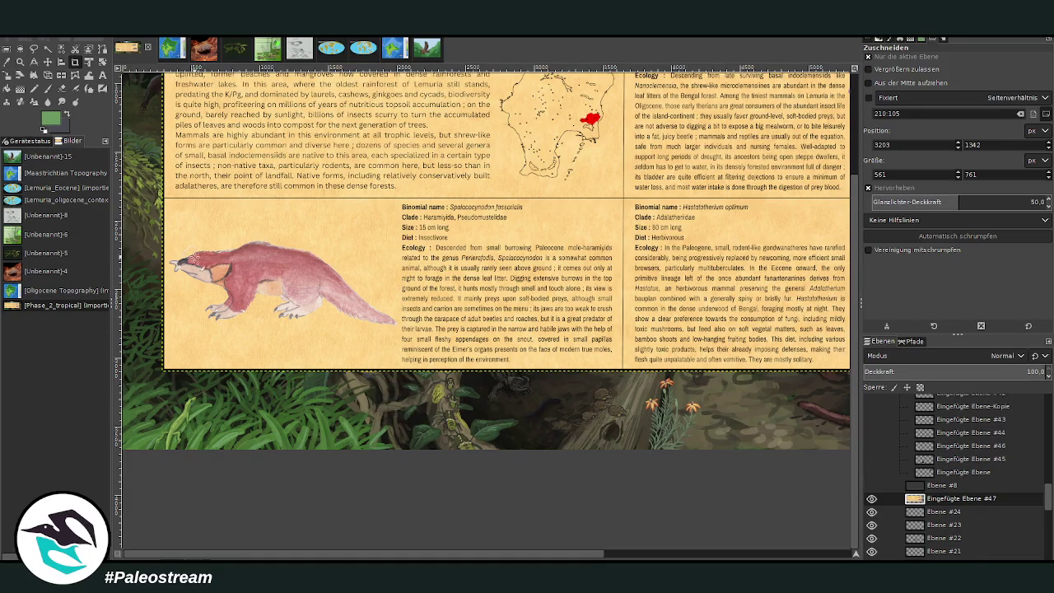
Crop the pasted card layer to just the Spalacocynodon fossorialis panel
drag(165, 197, 625, 386)
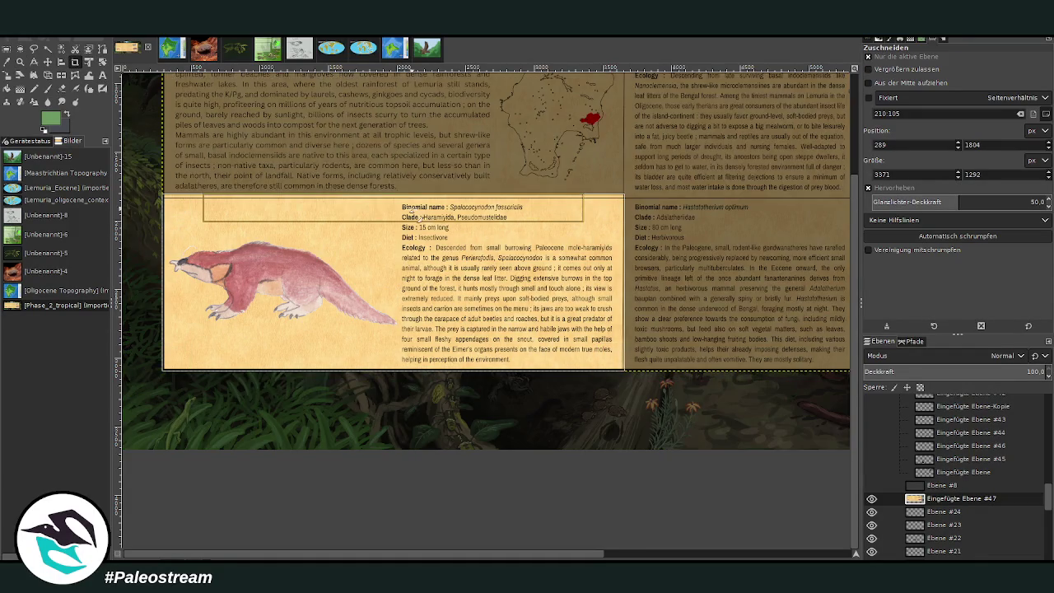
drag(625, 195, 624, 198)
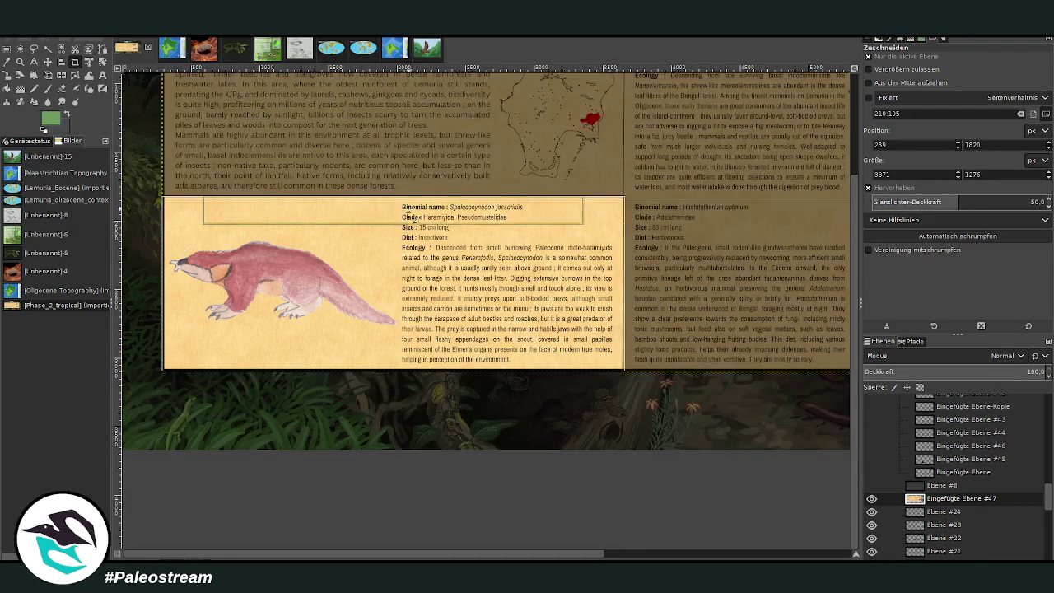
click(445, 263)
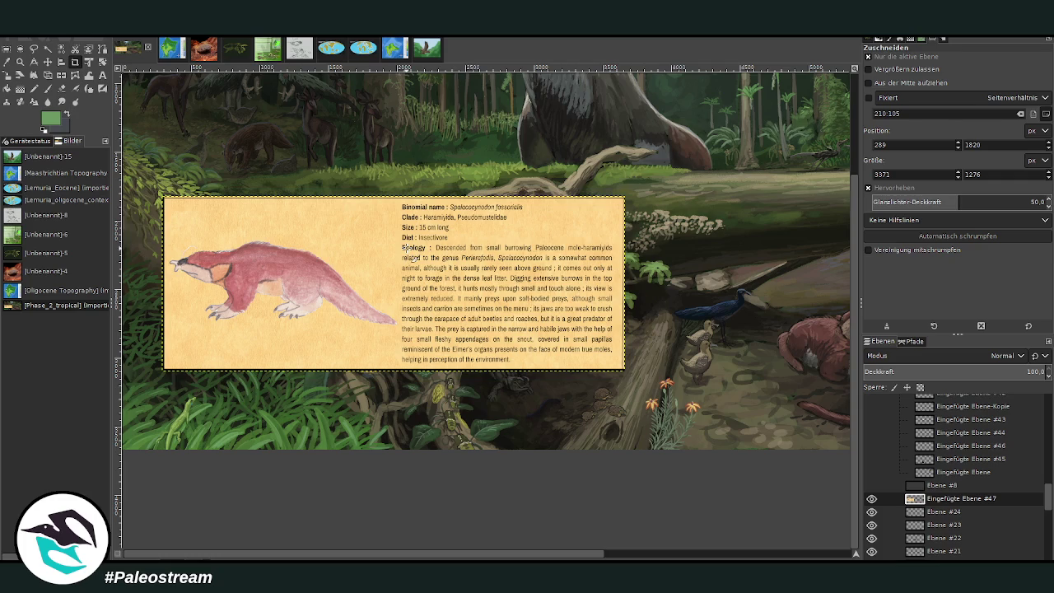
drag(490, 555, 458, 542)
mouse_move(459, 558)
mouse_down()
mouse_move(707, 559)
mouse_move(498, 554)
mouse_up()
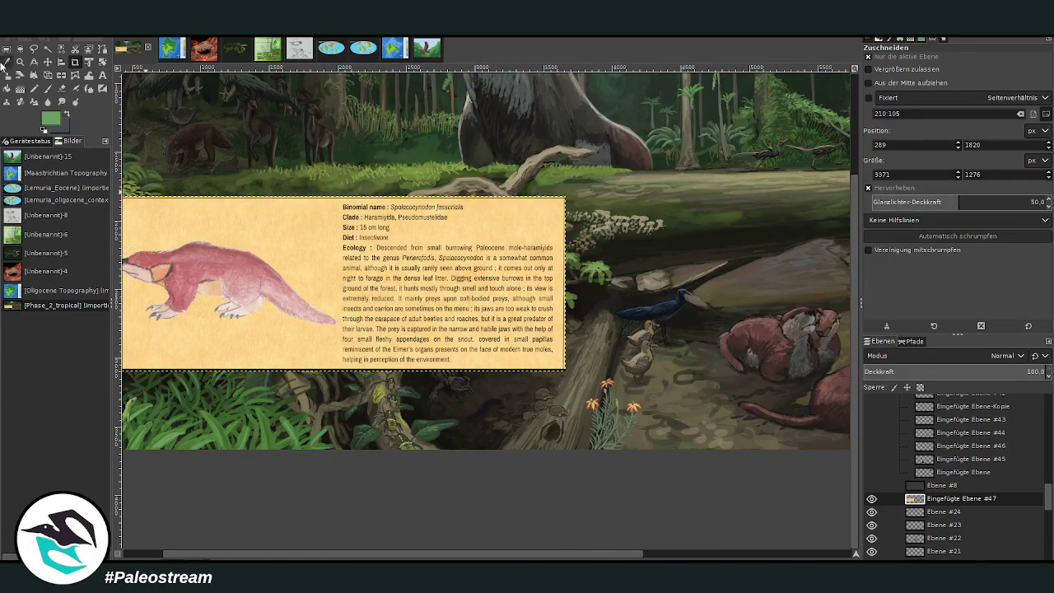
click(8, 75)
Scale the Spalacocynodon card down to about 2048×775 and apply it
click(302, 285)
drag(124, 199, 252, 252)
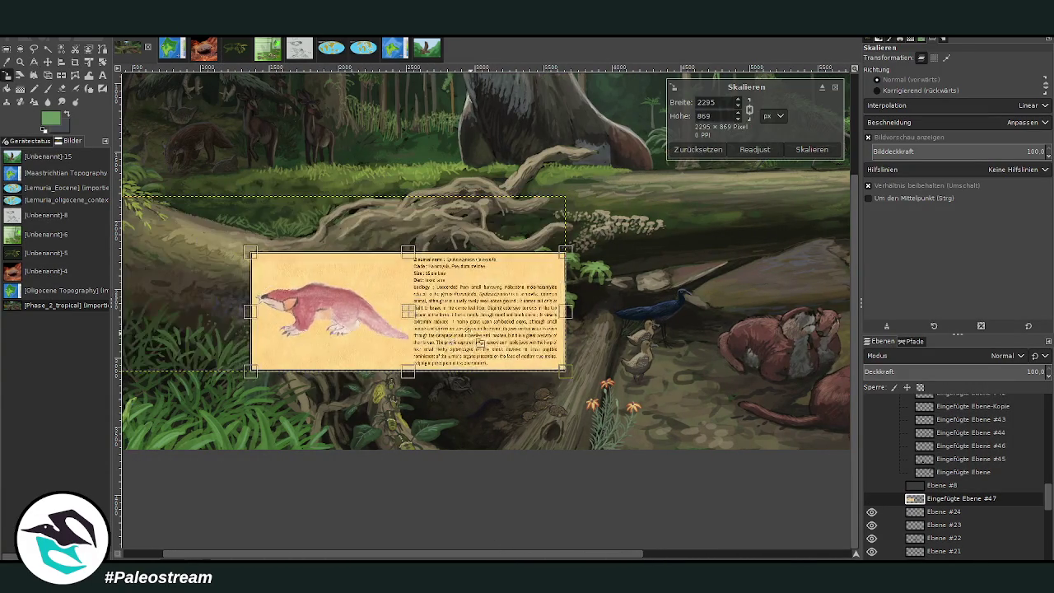
drag(566, 370, 532, 358)
click(809, 150)
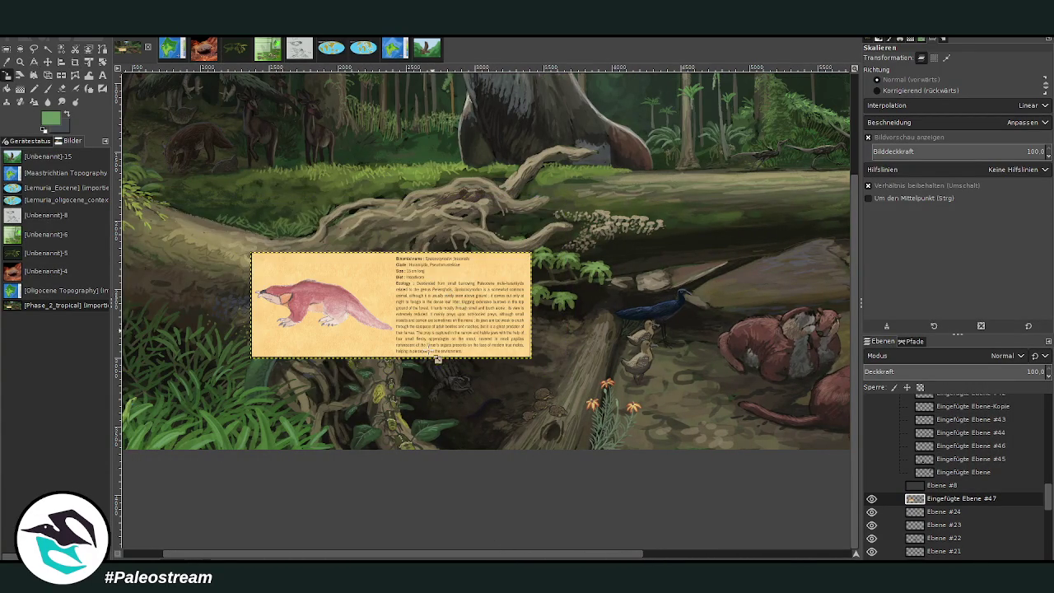
drag(341, 558, 484, 557)
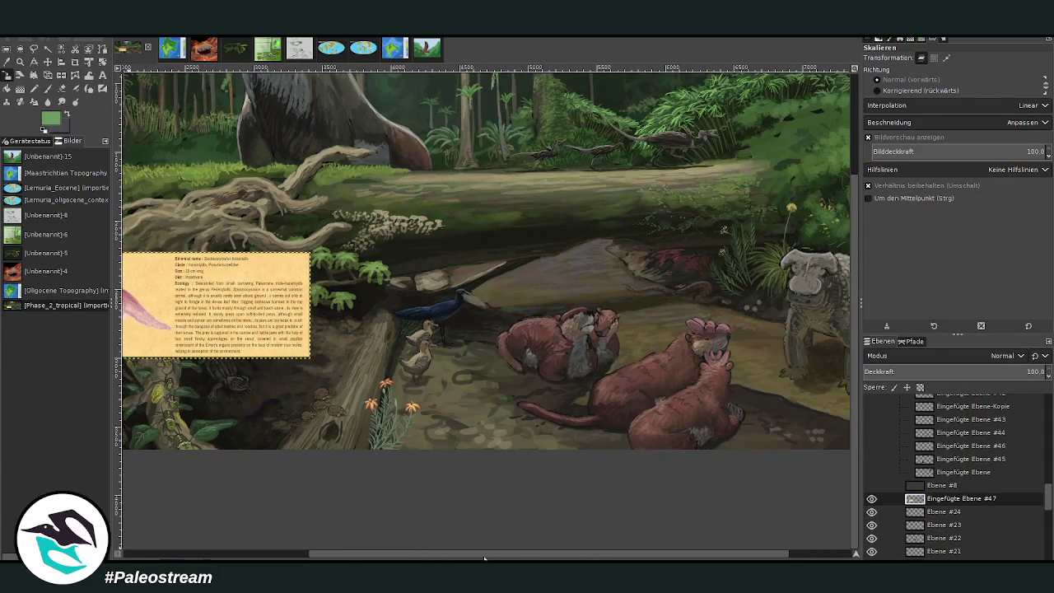
mouse_move(484, 557)
mouse_down()
mouse_move(586, 558)
mouse_move(518, 558)
mouse_up()
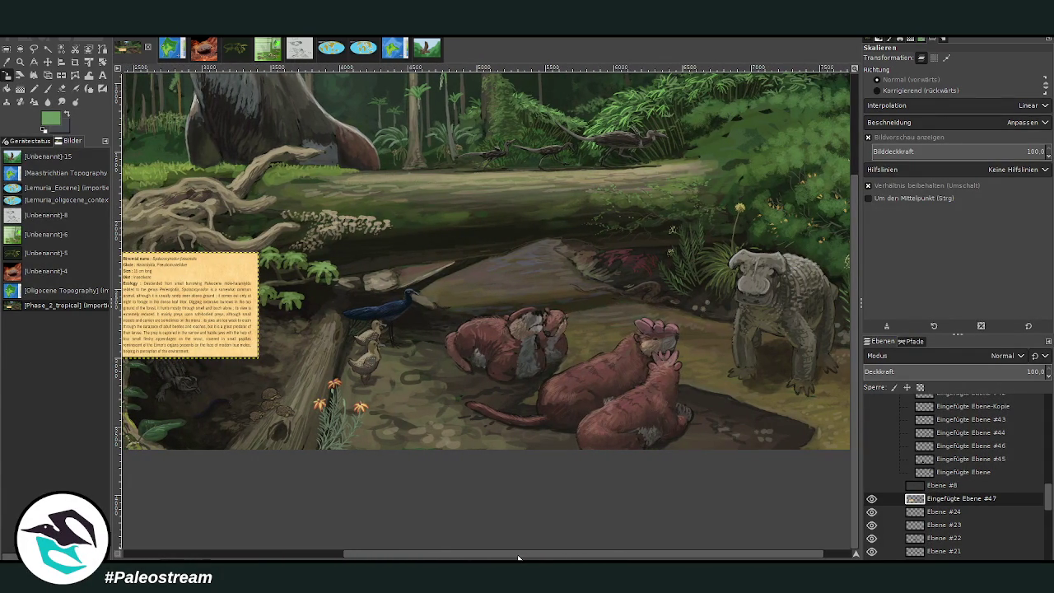
mouse_move(518, 557)
mouse_down()
mouse_move(577, 558)
mouse_move(305, 536)
mouse_move(337, 537)
mouse_up()
Move the scaled card over the lower-left of the forest, beside the burrowing mammals
click(47, 62)
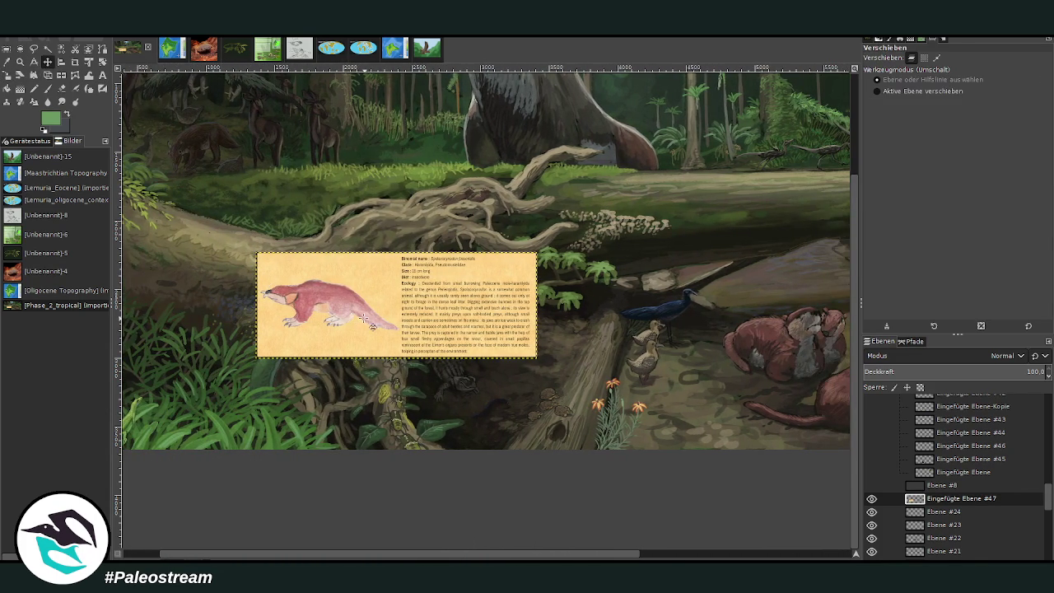
drag(373, 329, 530, 360)
drag(584, 553, 717, 553)
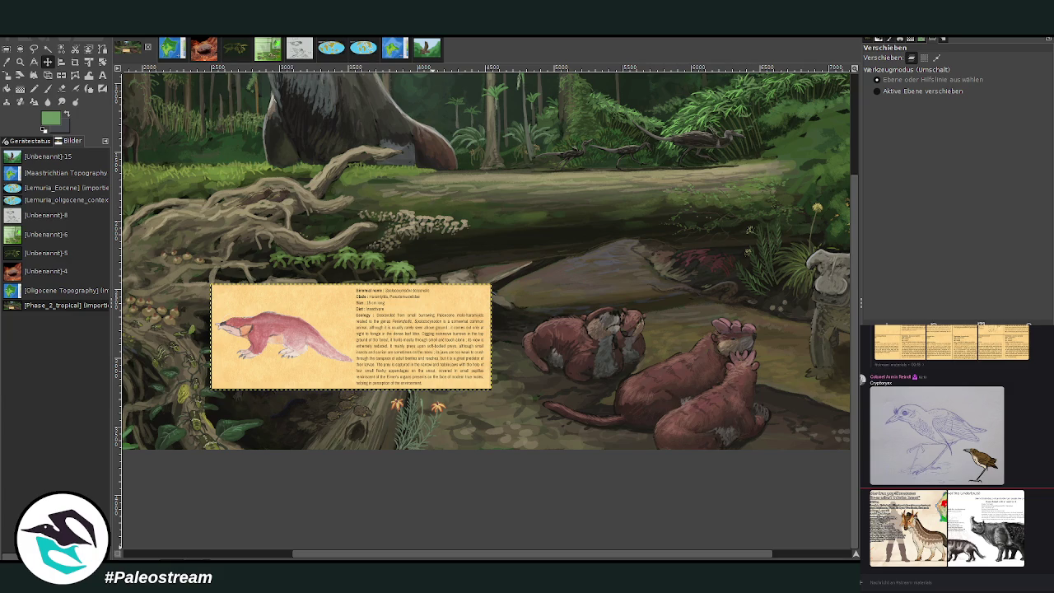
scroll(381, 412, up, 3)
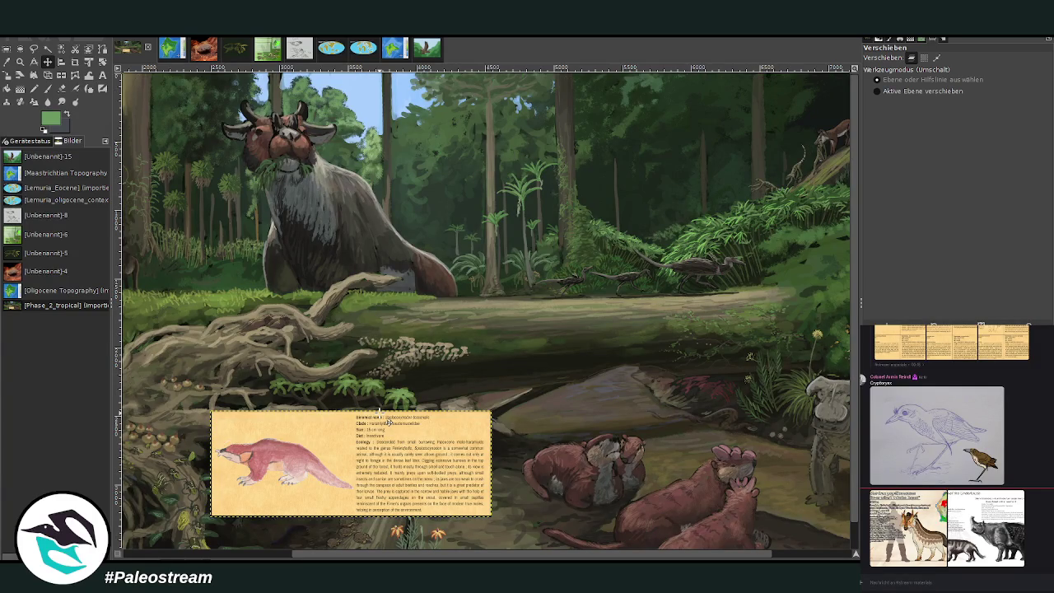
key(p)
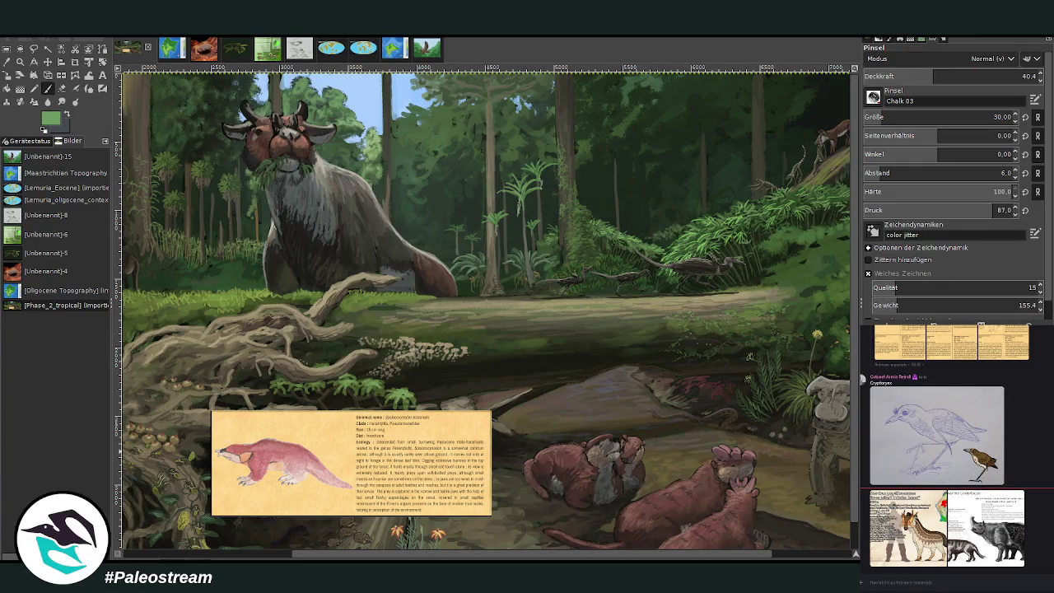
Using black at opacity 91.8 and size 65, sketch a hanging lizard on a vine down the trunk
key(d)
click(1022, 76)
click(994, 117)
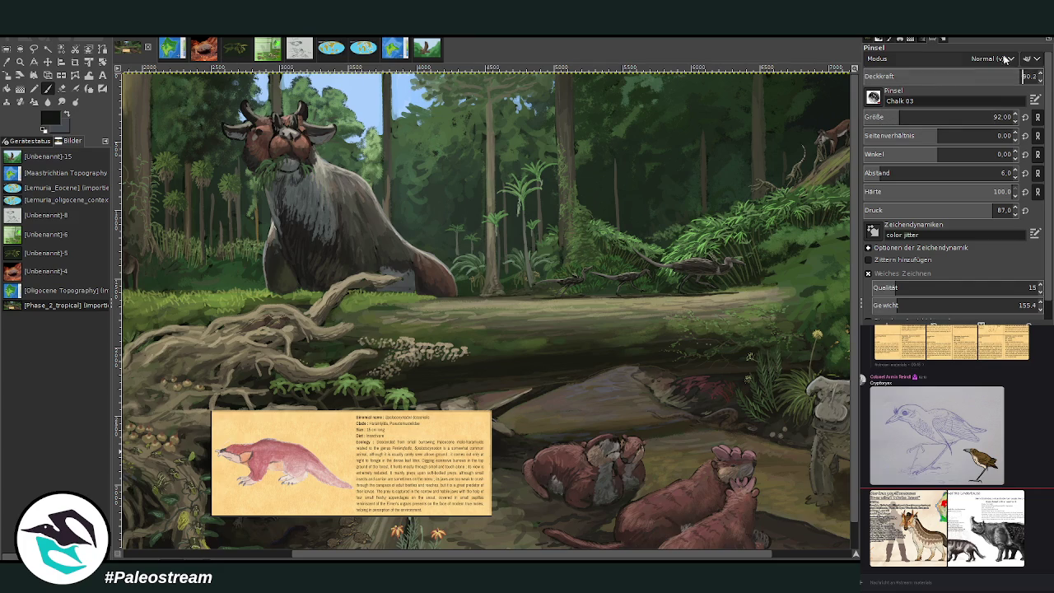
click(1024, 76)
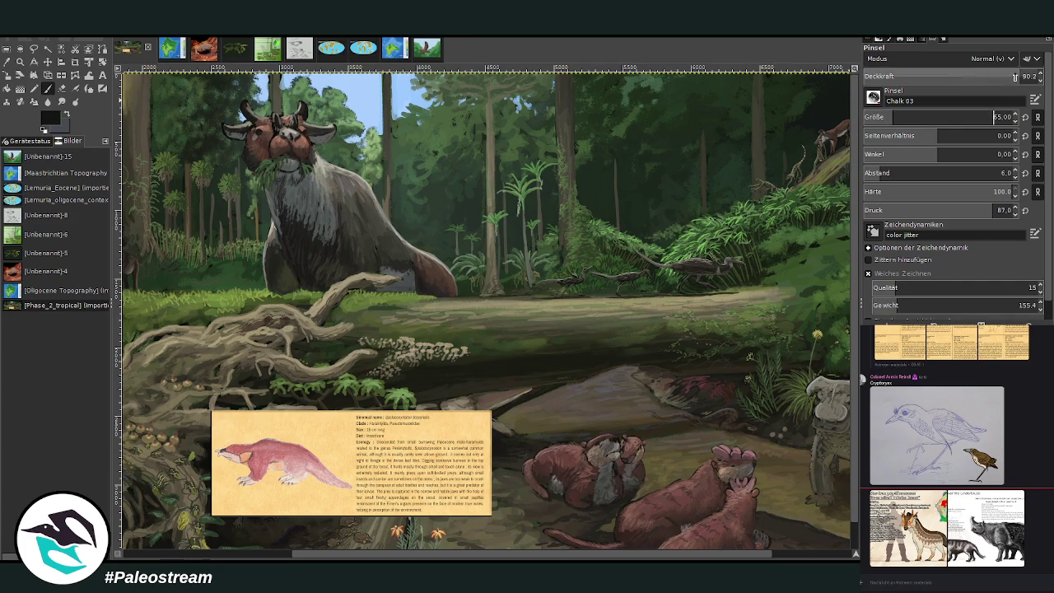
mouse_move(468, 130)
mouse_down()
mouse_move(458, 144)
mouse_move(464, 229)
mouse_move(465, 215)
mouse_up()
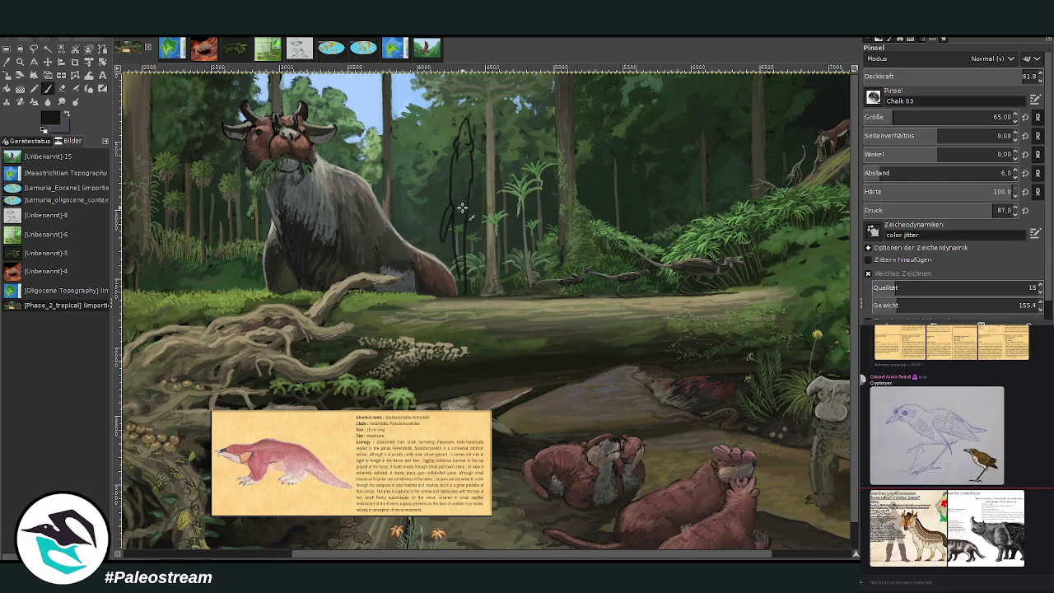
mouse_move(453, 161)
mouse_down()
mouse_move(443, 182)
mouse_move(470, 188)
mouse_up()
drag(467, 117, 467, 76)
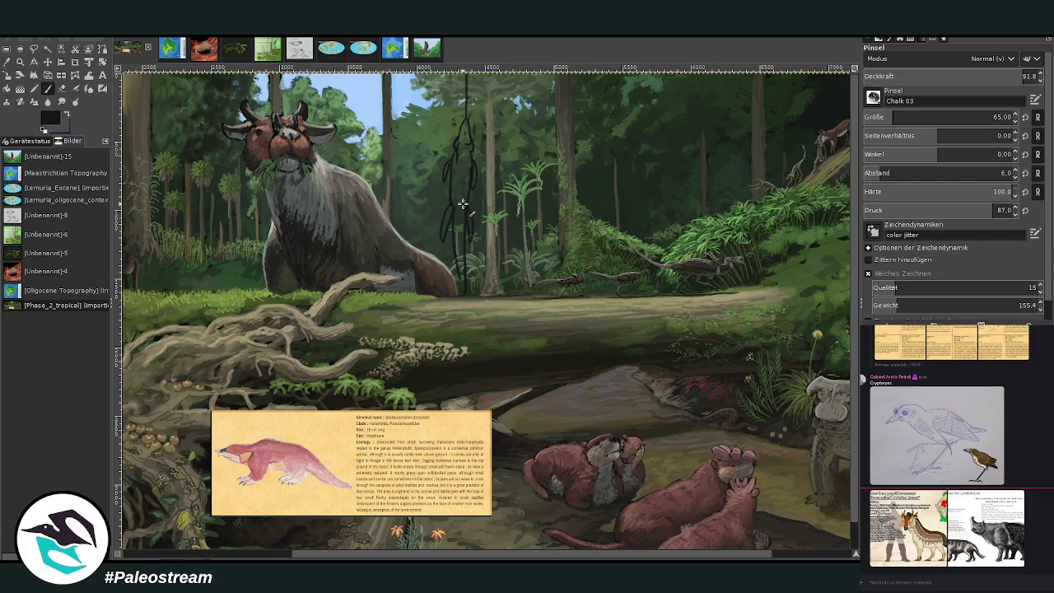
mouse_move(456, 189)
mouse_down()
mouse_move(463, 157)
mouse_move(455, 216)
mouse_up()
mouse_move(465, 156)
mouse_down()
mouse_move(458, 294)
mouse_move(490, 245)
mouse_move(487, 293)
mouse_up()
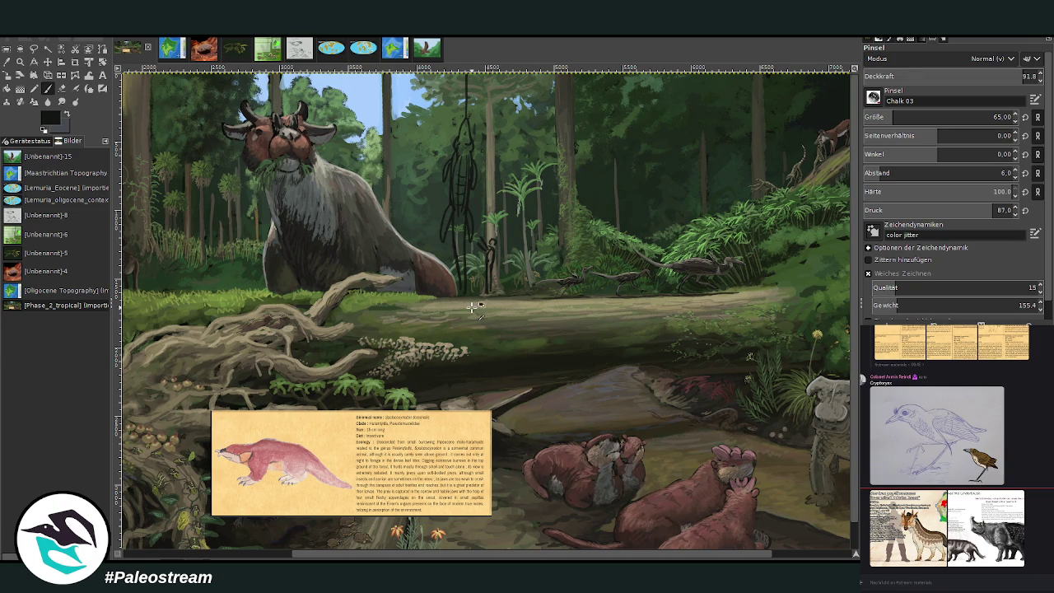
Paint over the black sketch lines so the tree trunk is clear again
drag(491, 239, 489, 291)
drag(459, 156, 460, 206)
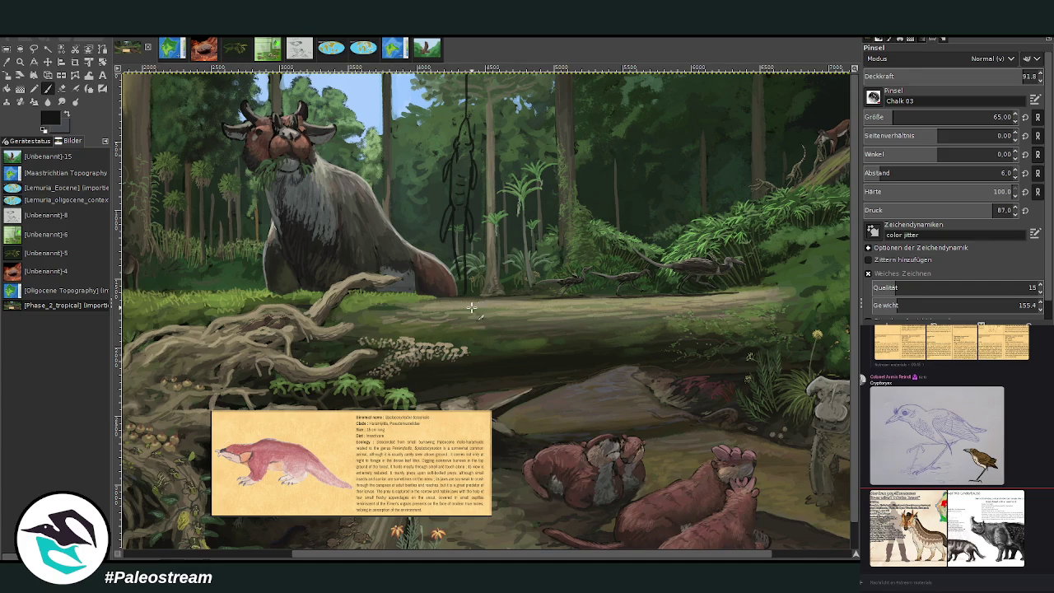
drag(466, 73, 474, 191)
drag(446, 158, 471, 243)
drag(445, 204, 465, 295)
mouse_move(452, 150)
mouse_down()
mouse_move(468, 214)
mouse_move(472, 185)
mouse_up()
drag(455, 136, 455, 152)
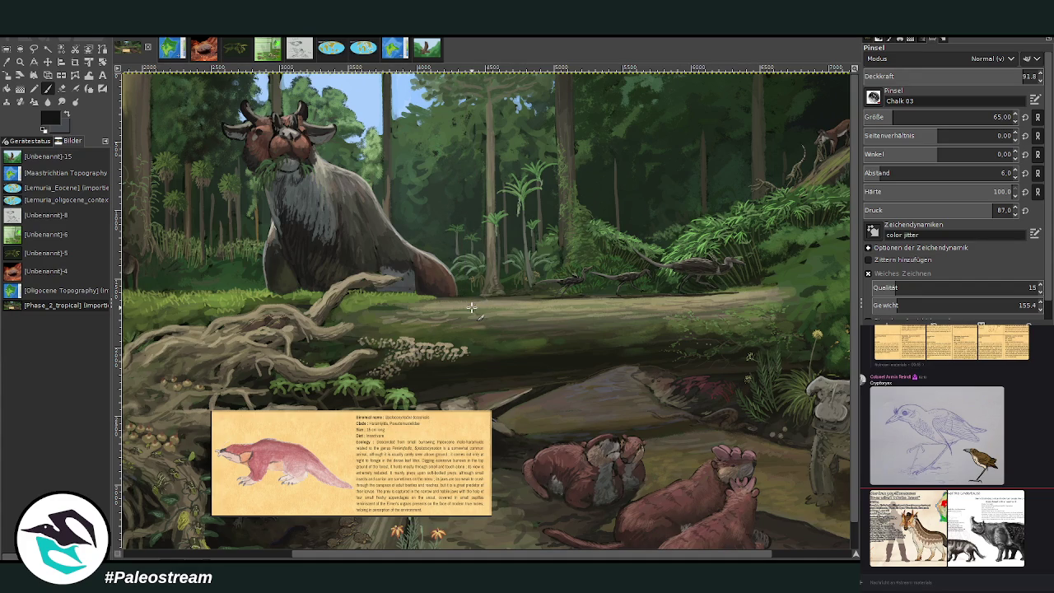
scroll(856, 544, down, 1)
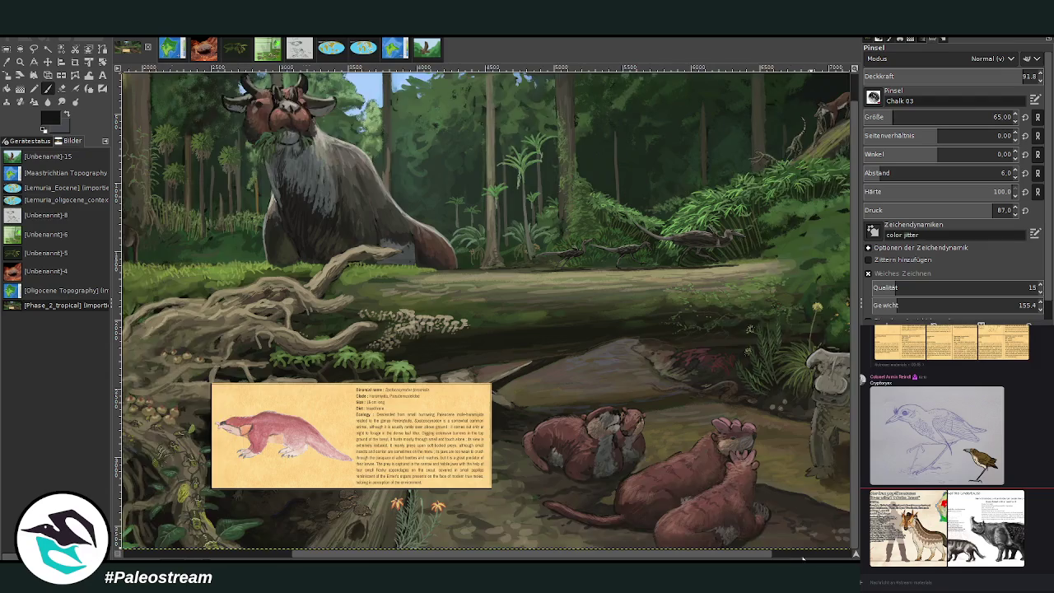
Move the info card up and right over the otters
scroll(815, 557, down, 2)
scroll(832, 556, down, 2)
scroll(854, 554, down, 1)
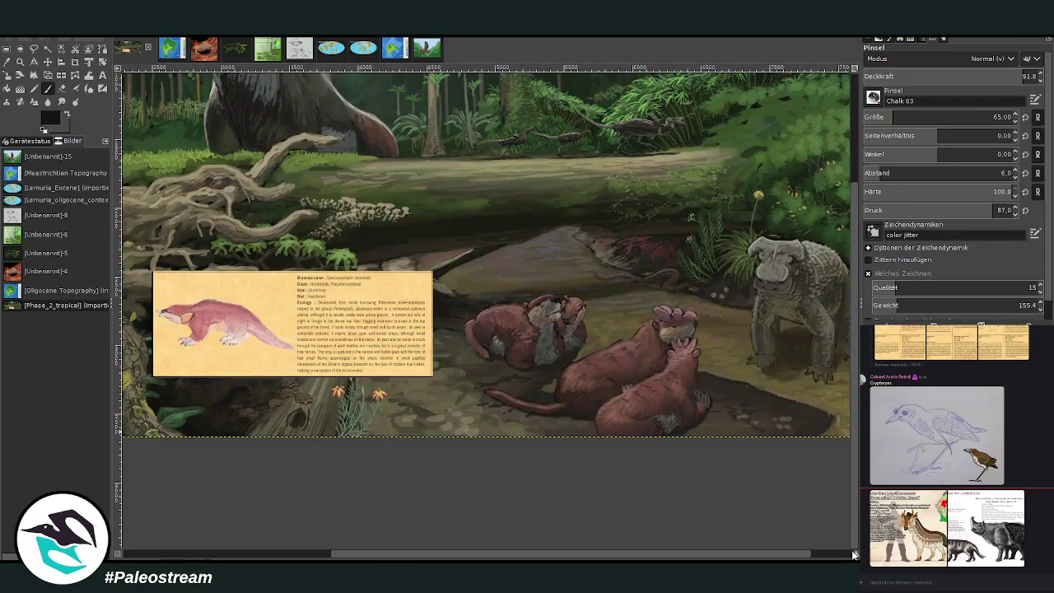
click(47, 61)
mouse_move(288, 306)
mouse_down()
mouse_move(583, 271)
mouse_move(641, 248)
mouse_up()
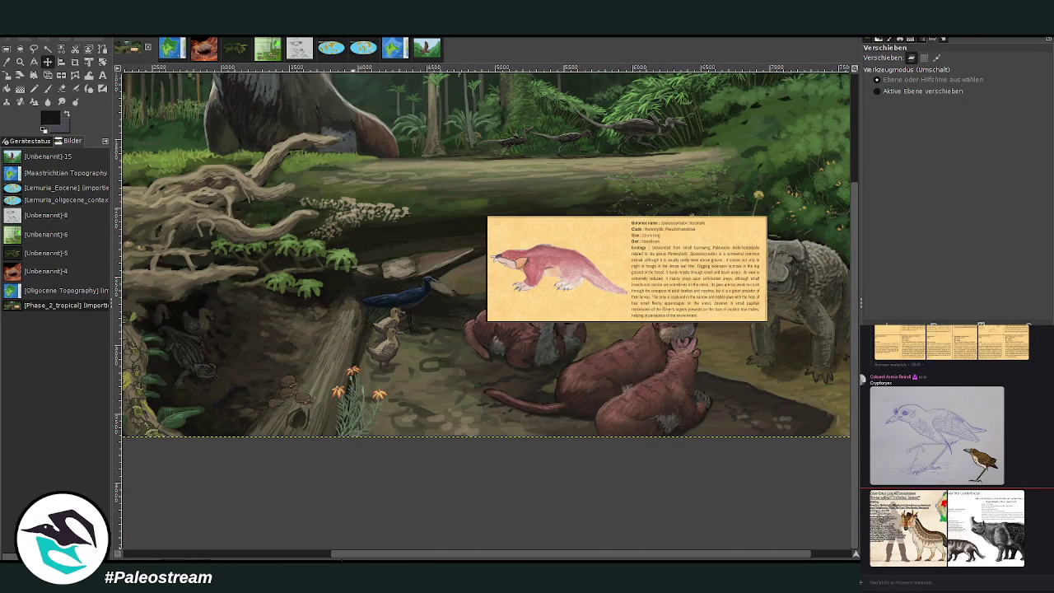
drag(344, 558, 262, 512)
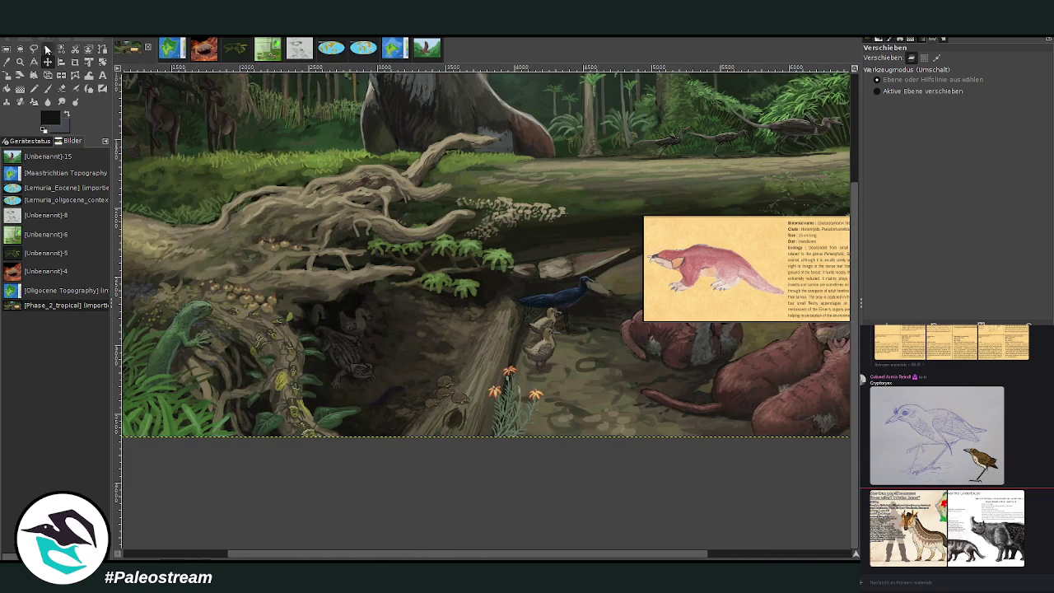
Scale the info card down to 963×365 pixels and apply it
key(shift+s)
click(733, 272)
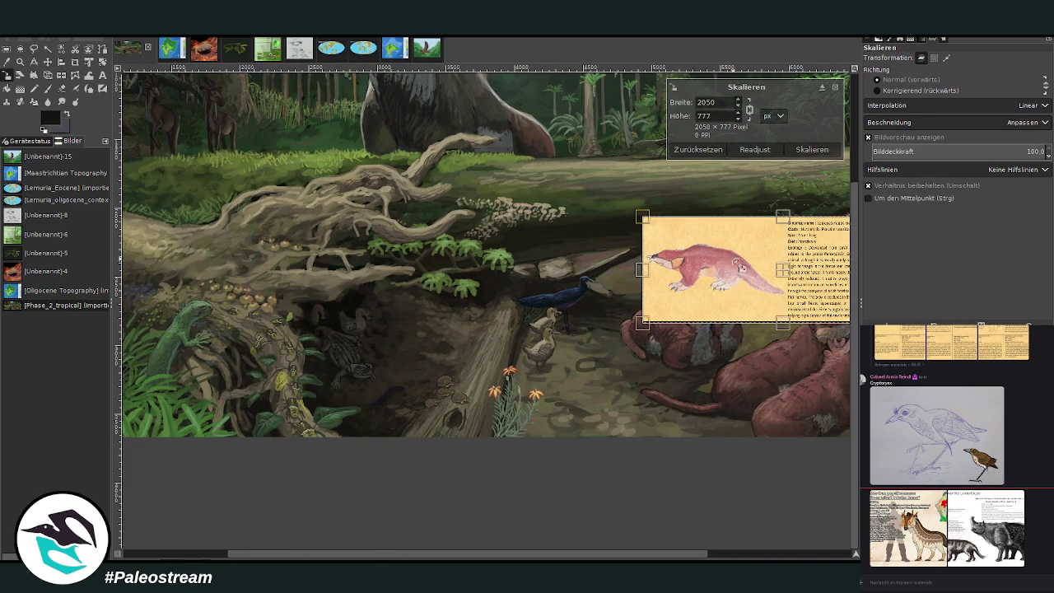
drag(783, 217, 777, 263)
drag(709, 295, 581, 348)
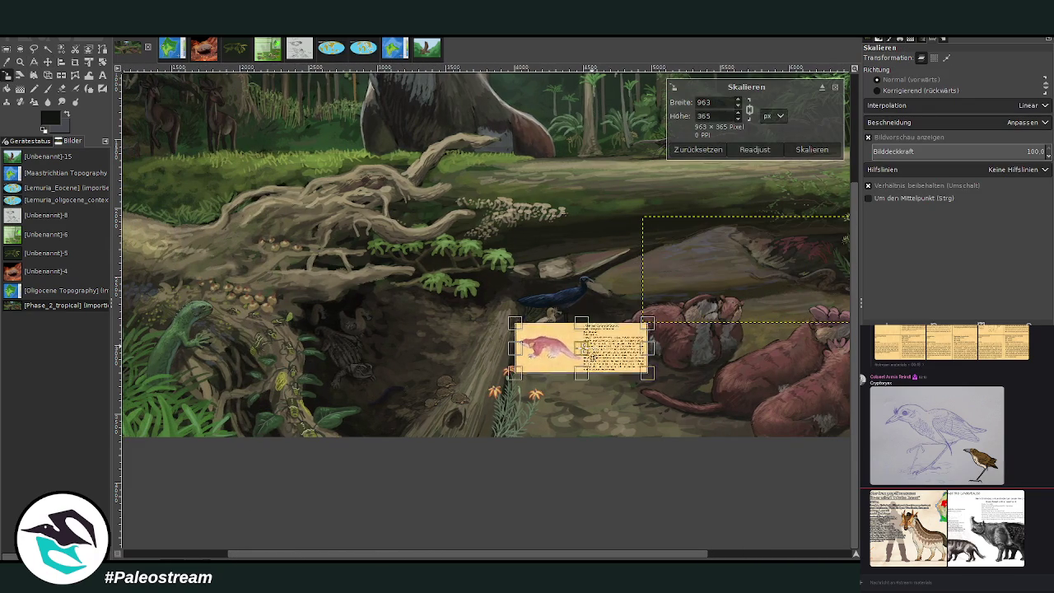
click(799, 149)
key(m)
key(z)
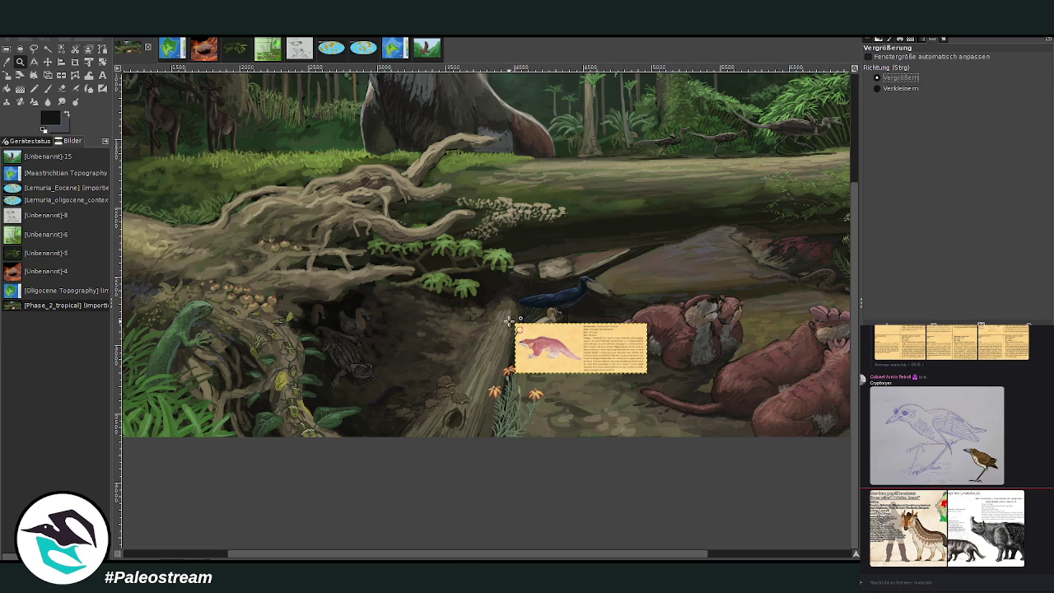
drag(445, 554, 546, 558)
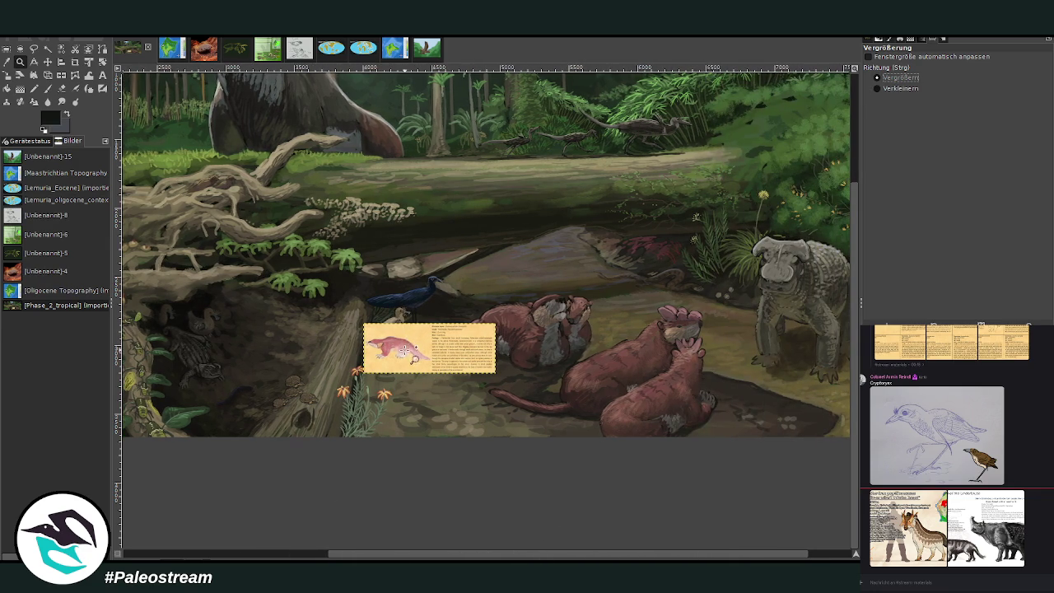
Select the Paintbrush with a pale green foreground colour
click(47, 88)
ctrl+click(818, 215)
drag(791, 555, 811, 555)
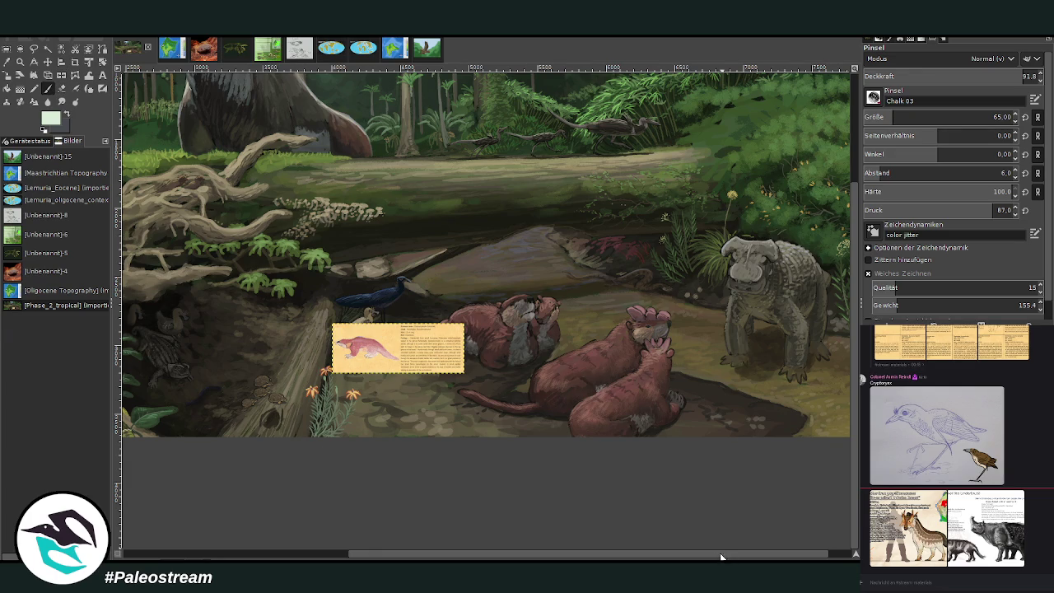
scroll(773, 523, right, 2)
click(1001, 117)
text(51)
key(Return)
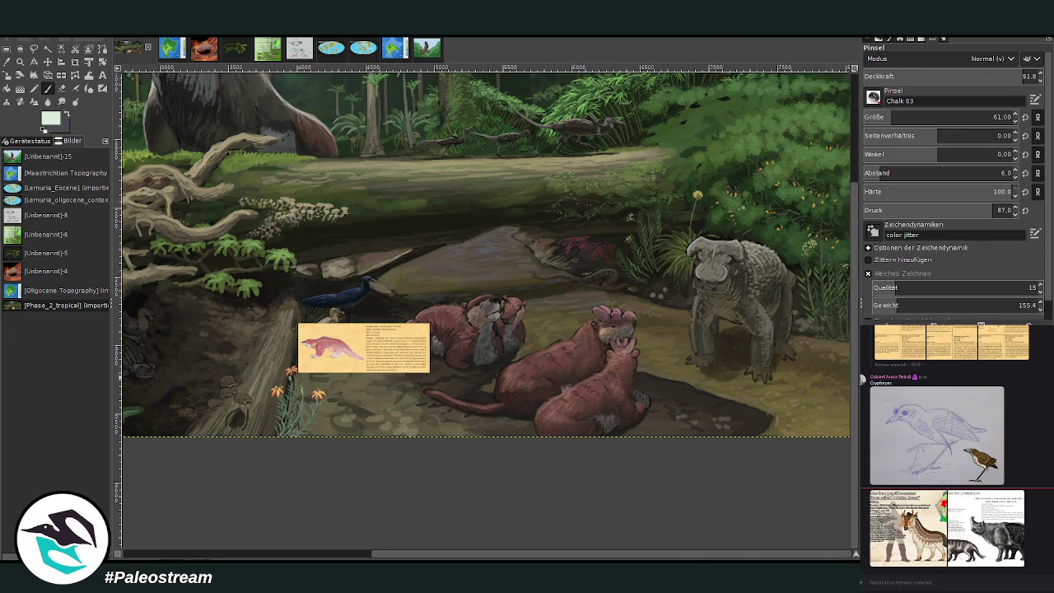
mouse_move(657, 280)
mouse_down()
mouse_move(655, 173)
mouse_move(664, 186)
mouse_up()
click(903, 117)
mouse_move(656, 247)
mouse_down()
mouse_move(674, 284)
mouse_move(684, 145)
mouse_up()
drag(664, 206, 659, 115)
mouse_move(683, 221)
mouse_down()
mouse_move(685, 132)
mouse_move(658, 153)
mouse_move(605, 153)
mouse_up()
drag(674, 125, 669, 104)
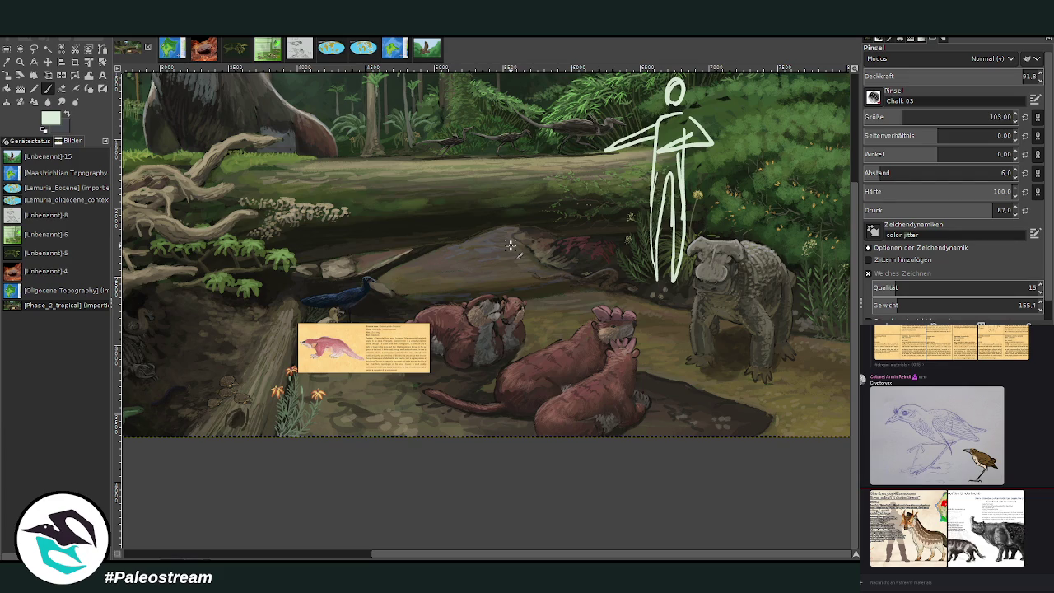
key(minus)
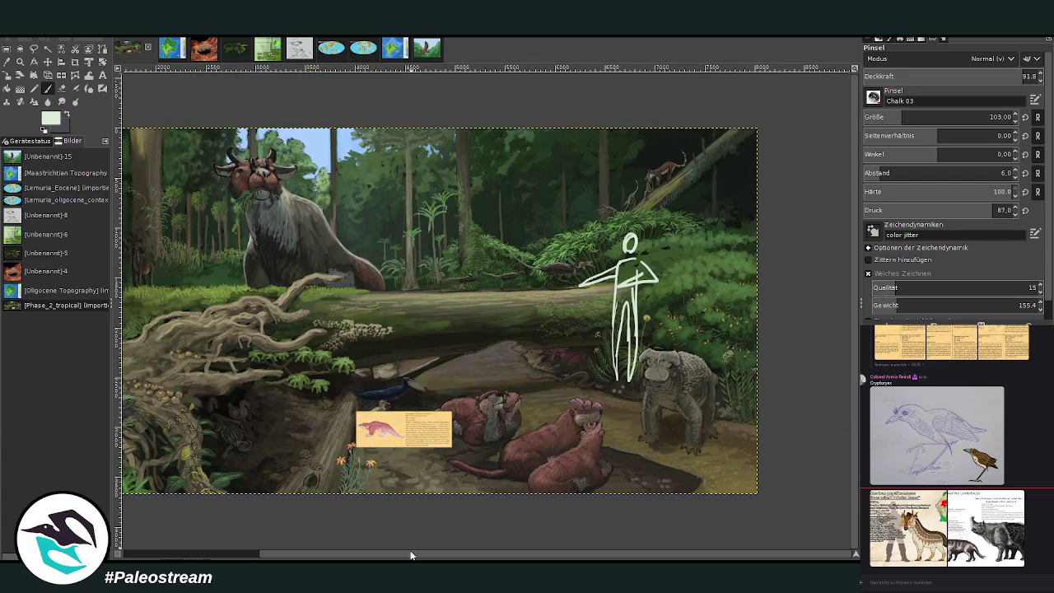
drag(415, 555, 343, 555)
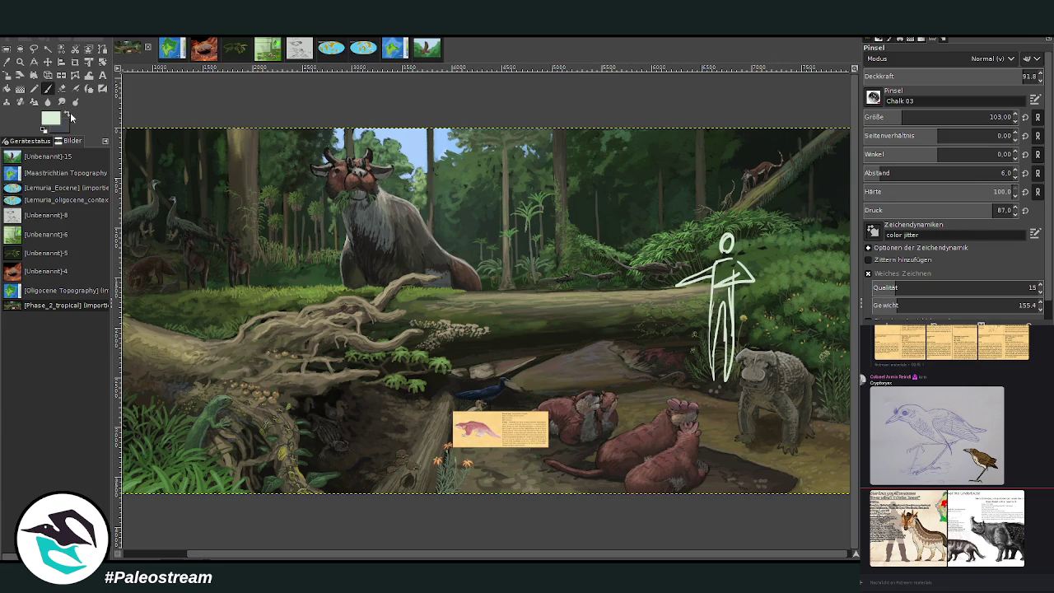
drag(310, 555, 244, 555)
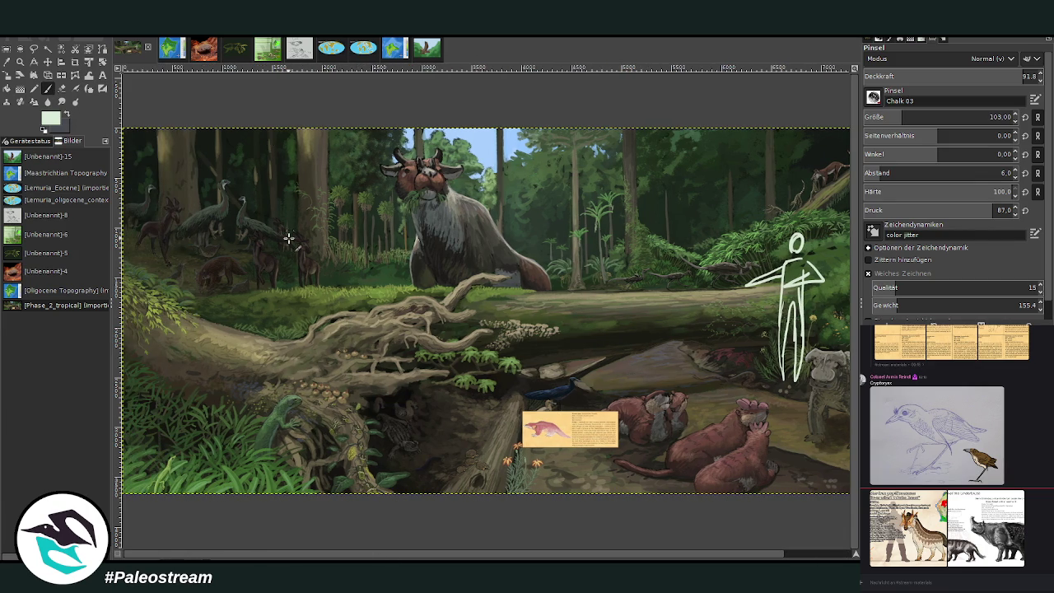
mouse_move(338, 245)
mouse_down()
mouse_move(330, 260)
mouse_move(339, 263)
mouse_up()
mouse_move(334, 219)
mouse_down()
mouse_move(333, 204)
mouse_move(337, 247)
mouse_up()
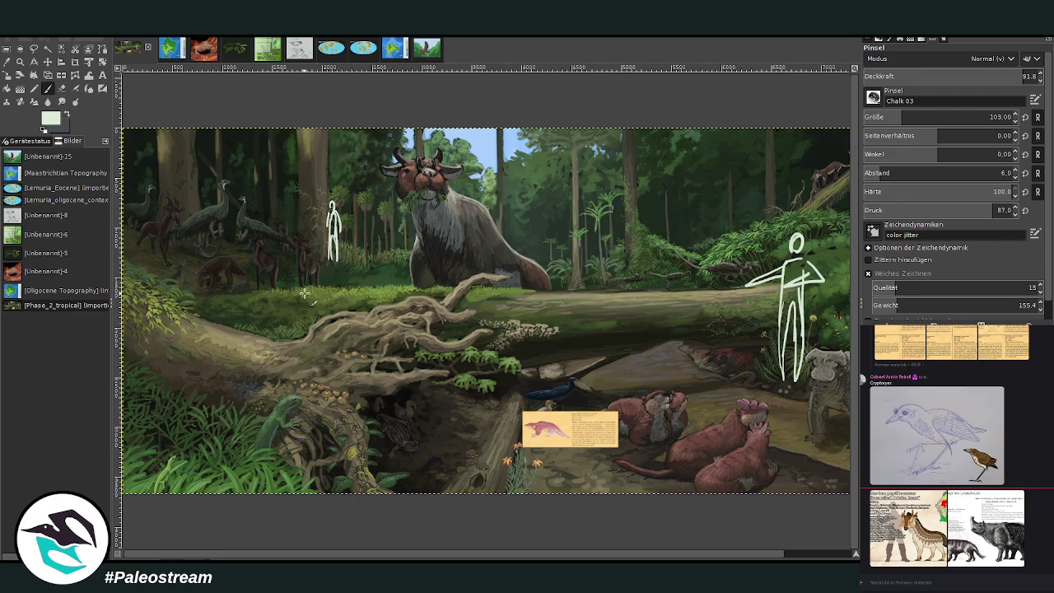
drag(506, 558, 564, 557)
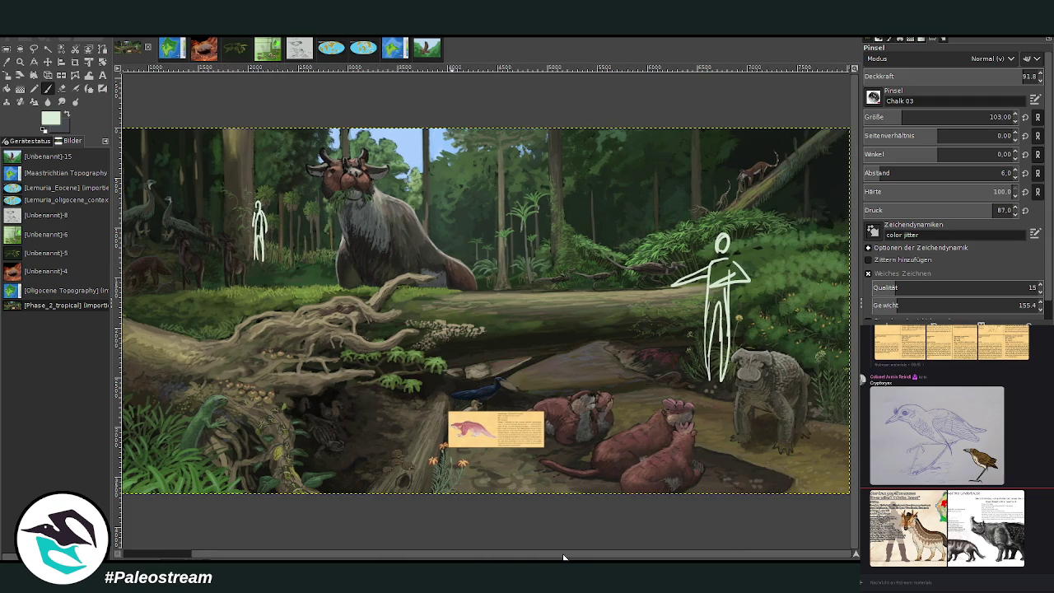
key(ctrl+z)
key(ctrl+z)
key(ctrl+z)
key(ctrl+z)
key(ctrl+z)
key(ctrl+z)
key(ctrl+z)
key(ctrl+z)
key(ctrl+z)
key(ctrl+z)
key(ctrl+z)
key(ctrl+z)
key(ctrl+z)
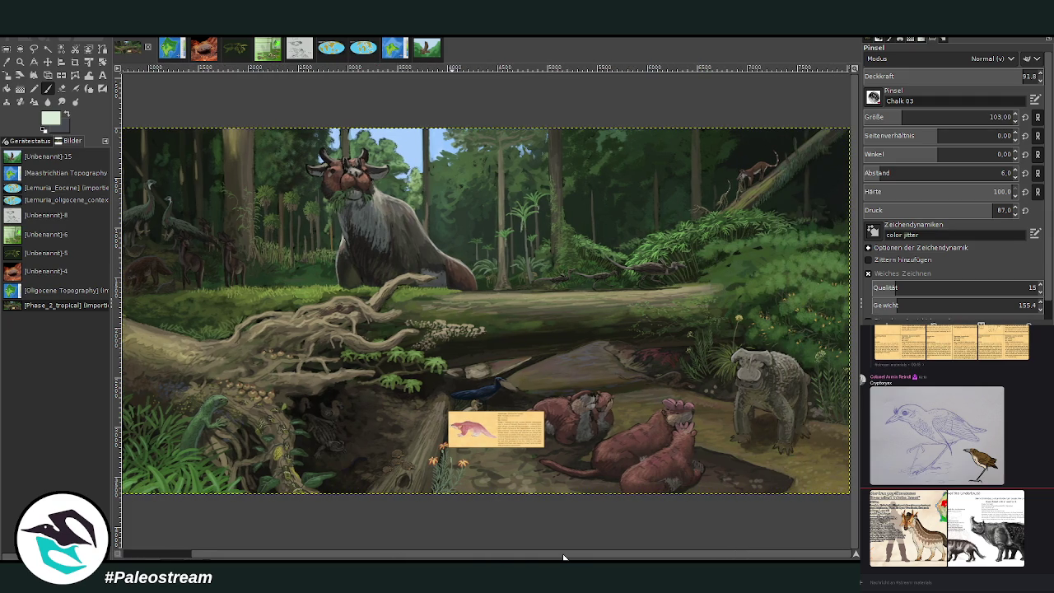
click(20, 62)
Move the mole info card left and down, above the flowers beside the toads
drag(323, 362, 481, 532)
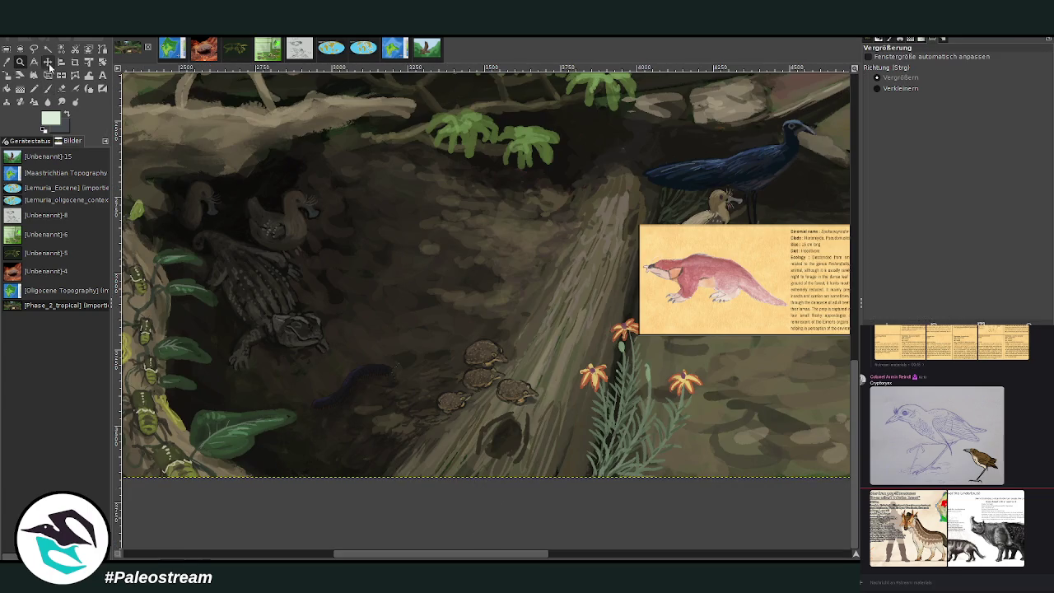
click(48, 62)
mouse_move(681, 283)
mouse_down()
mouse_move(607, 310)
mouse_move(570, 307)
mouse_up()
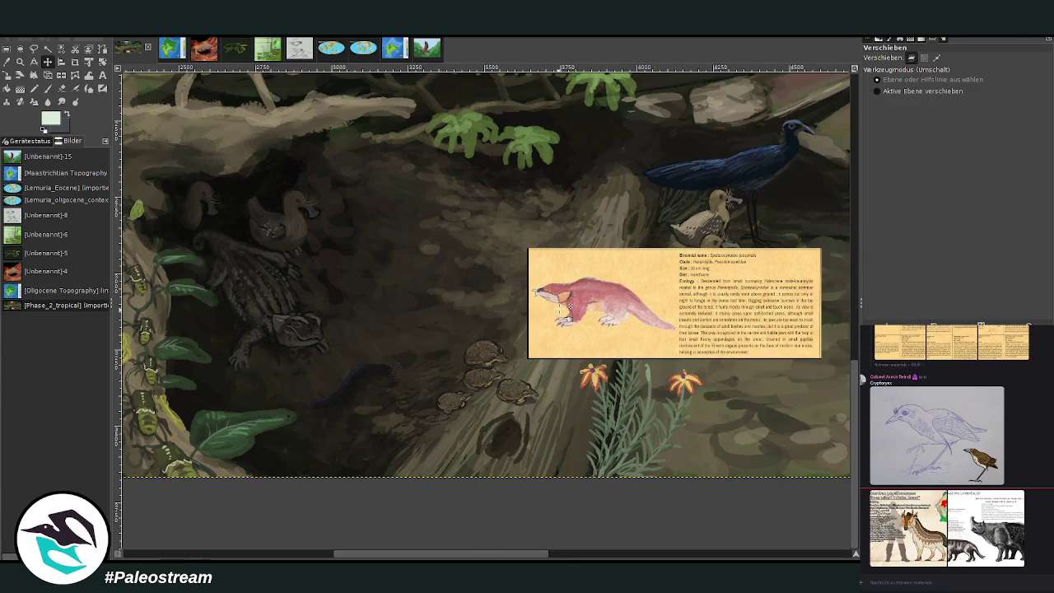
Sample a reddish-brown from the large mammal and set the Chalk 03 brush to size 32
click(19, 62)
drag(304, 219, 631, 511)
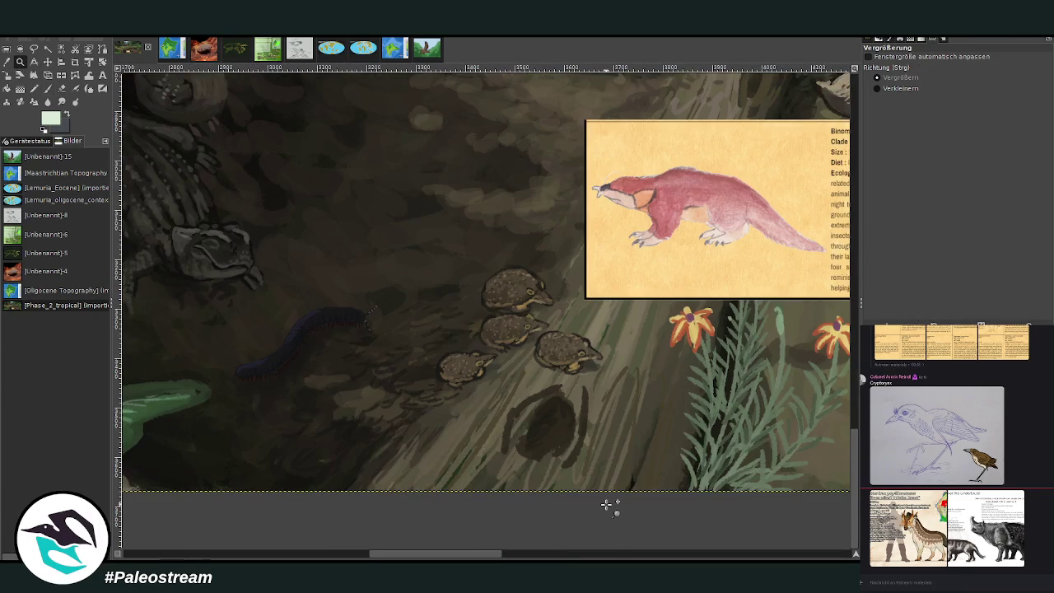
click(7, 62)
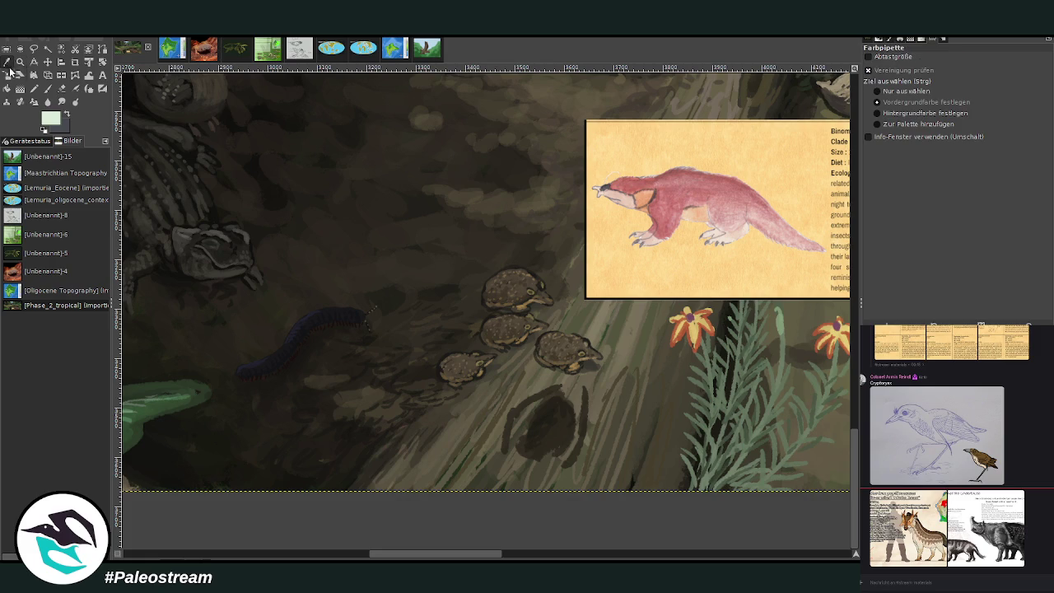
drag(449, 554, 595, 554)
click(710, 317)
click(716, 314)
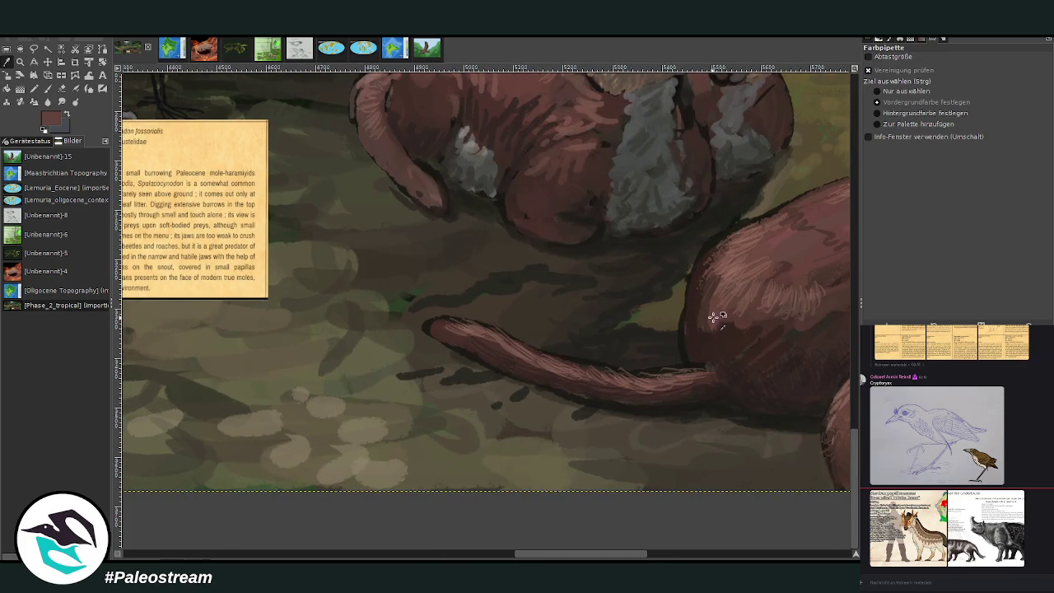
key(p)
drag(580, 554, 443, 554)
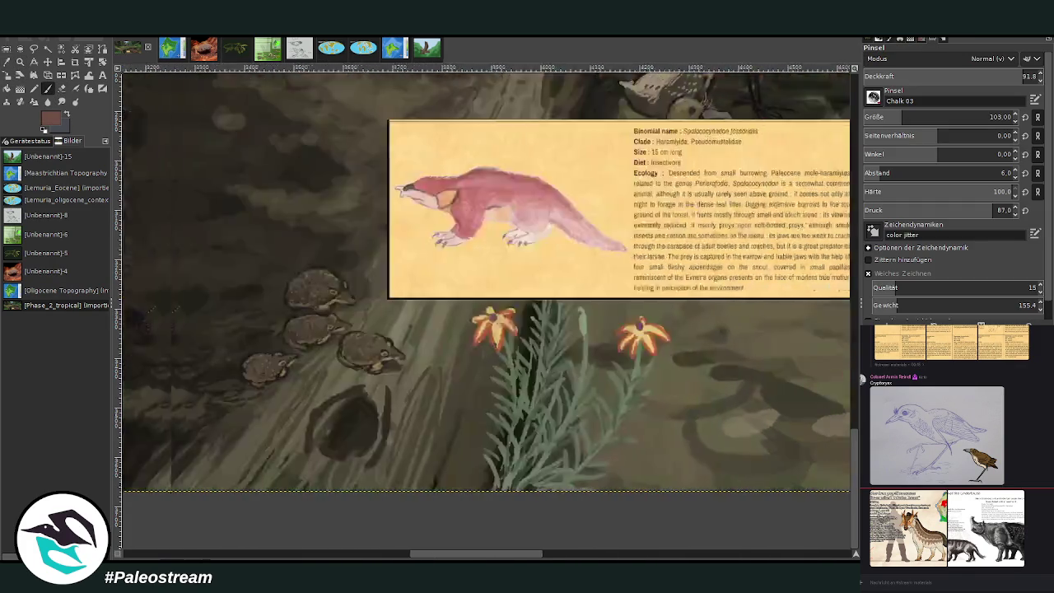
drag(1013, 117, 994, 117)
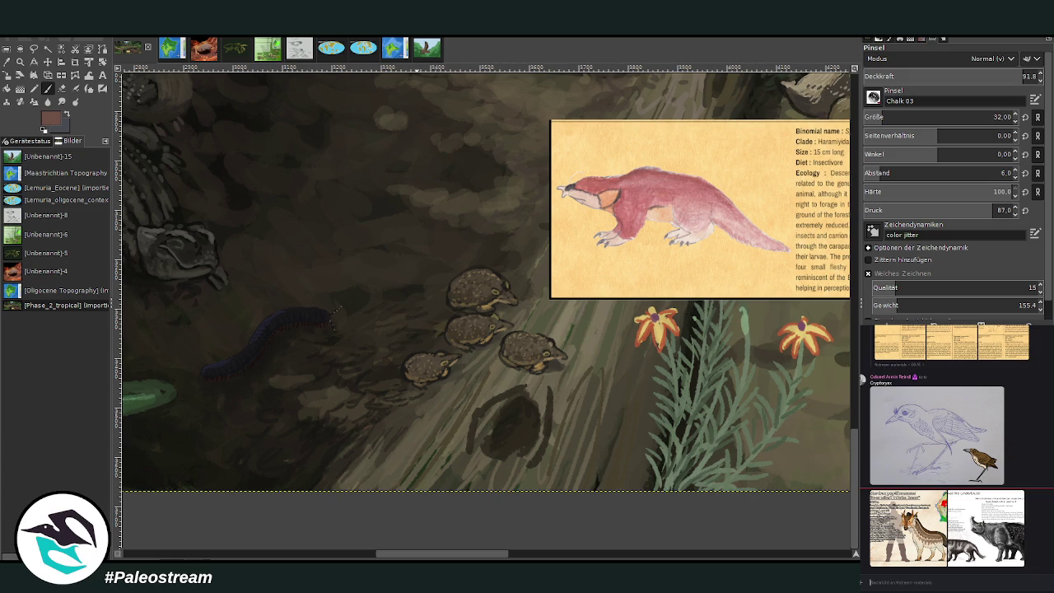
Lower the brush opacity to 59 and undo a stray pink stroke on the ground
mouse_move(513, 414)
mouse_down()
mouse_move(540, 408)
mouse_move(517, 415)
mouse_up()
click(967, 75)
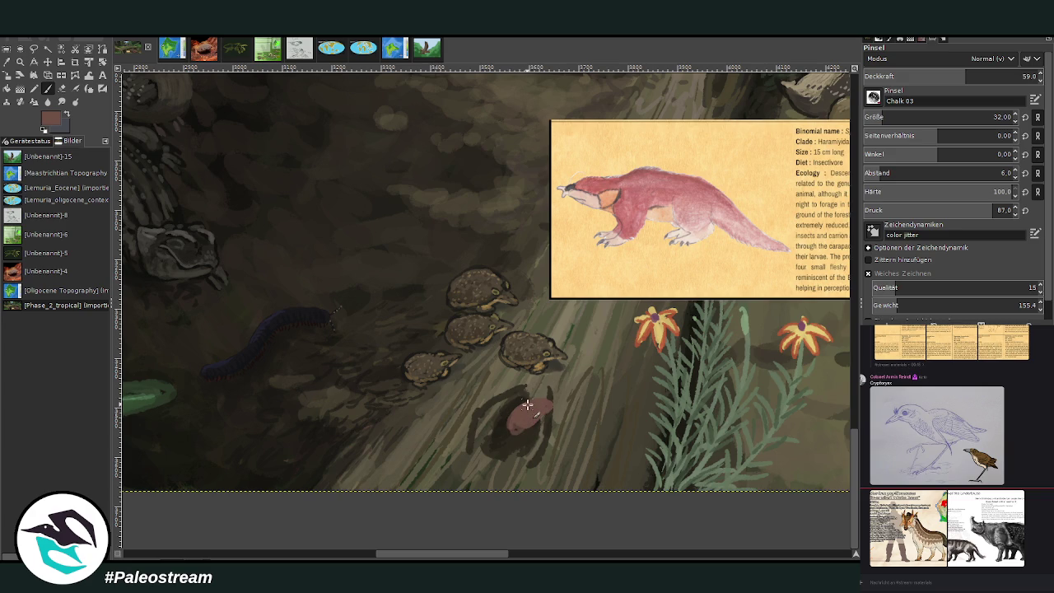
key(ctrl+z)
key(ctrl+z)
key(ctrl+z)
key(ctrl+z)
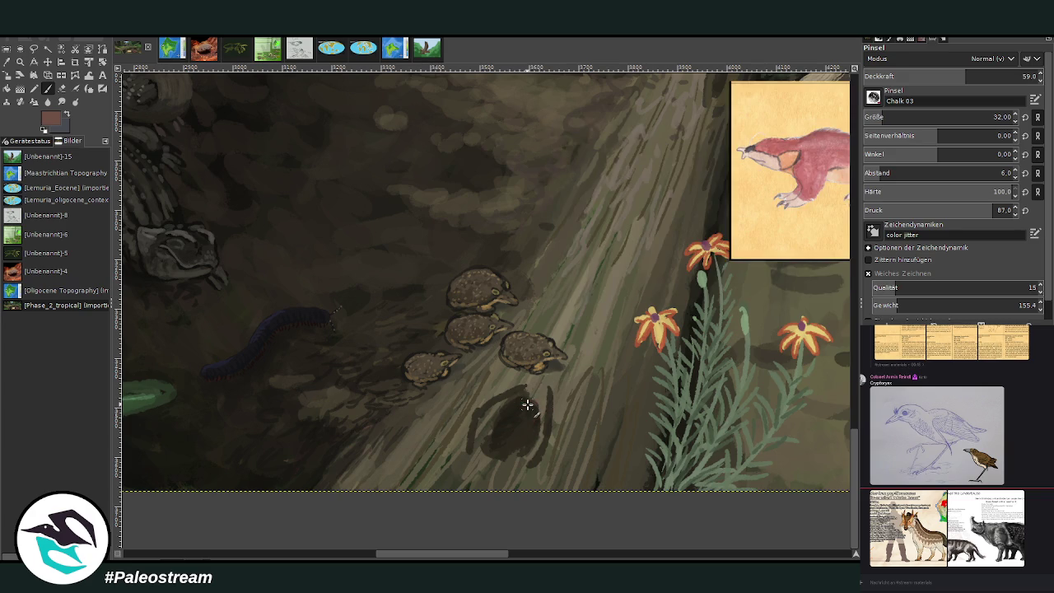
scroll(412, 527, right, 2)
scroll(514, 369, right, 1)
Paint the reddish shrew body in the burrow, then its head and ear at opacity 80.1, size 27
mouse_move(437, 408)
mouse_down()
mouse_move(419, 424)
mouse_move(457, 416)
mouse_up()
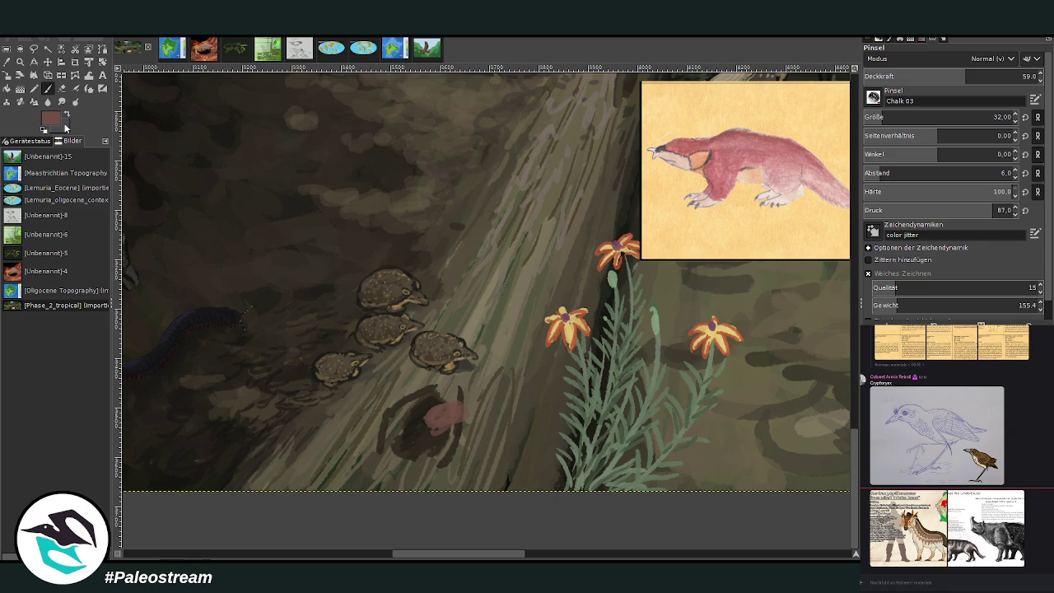
mouse_move(426, 426)
mouse_down()
mouse_move(435, 411)
mouse_move(437, 437)
mouse_move(428, 417)
mouse_move(421, 431)
mouse_move(433, 434)
mouse_up()
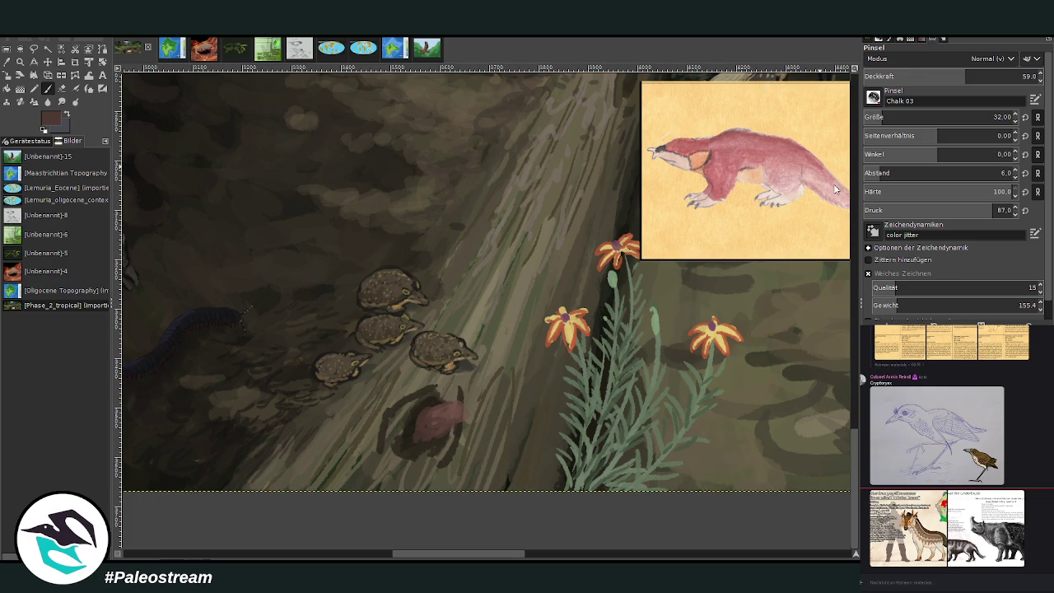
click(1009, 76)
drag(882, 118, 867, 100)
drag(442, 558, 451, 558)
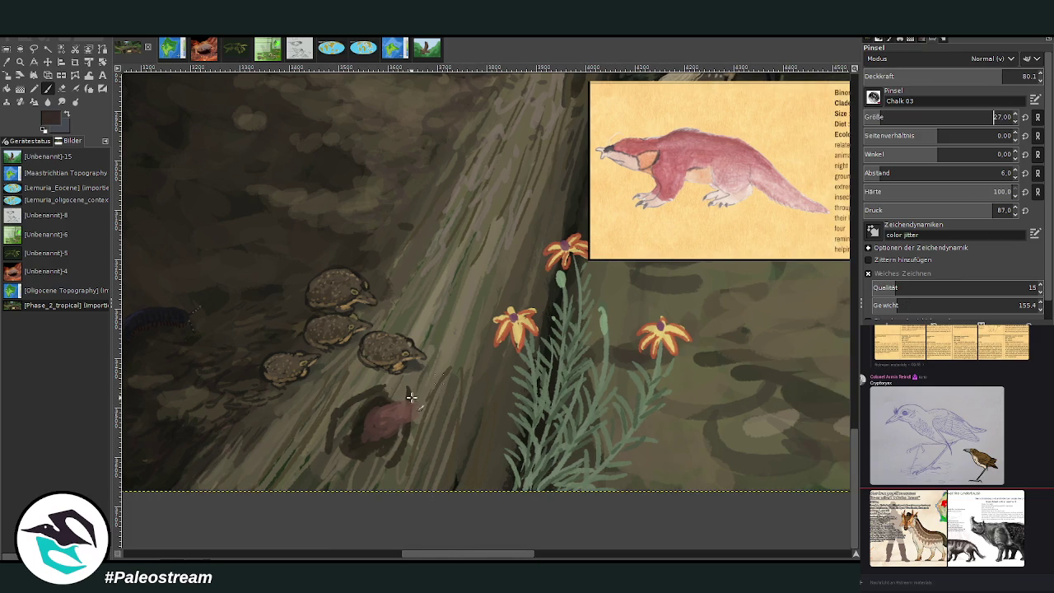
drag(416, 410, 409, 392)
drag(503, 557, 509, 558)
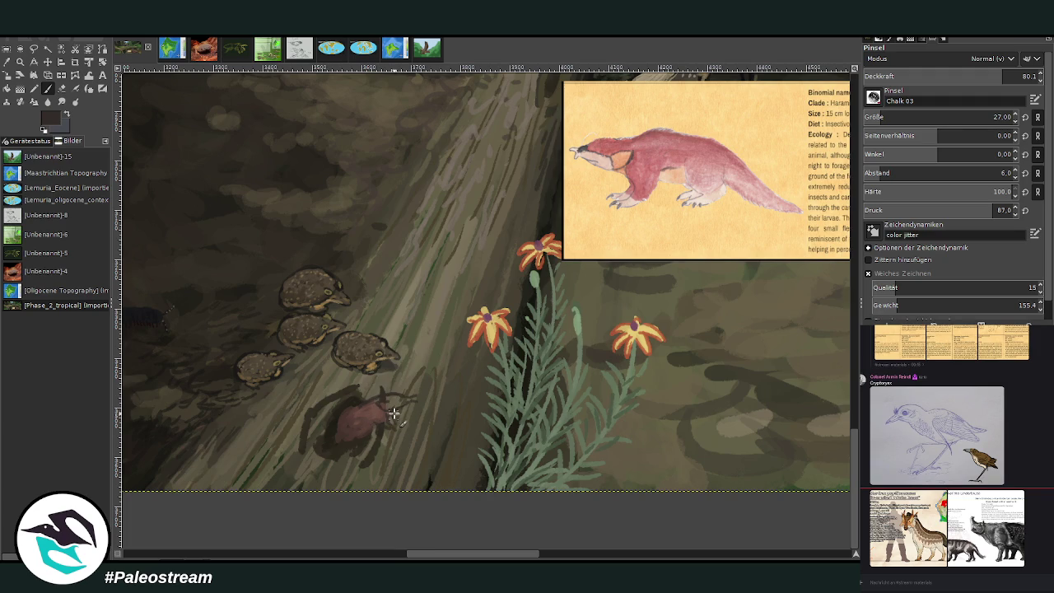
key(x)
Repaint the creature's body, head and snout in reddish and darker browns, then set brush size 15
mouse_move(375, 411)
mouse_down()
mouse_move(357, 425)
mouse_move(366, 417)
mouse_move(348, 416)
mouse_move(355, 405)
mouse_move(358, 421)
mouse_move(369, 404)
mouse_move(355, 411)
mouse_up()
click(385, 405)
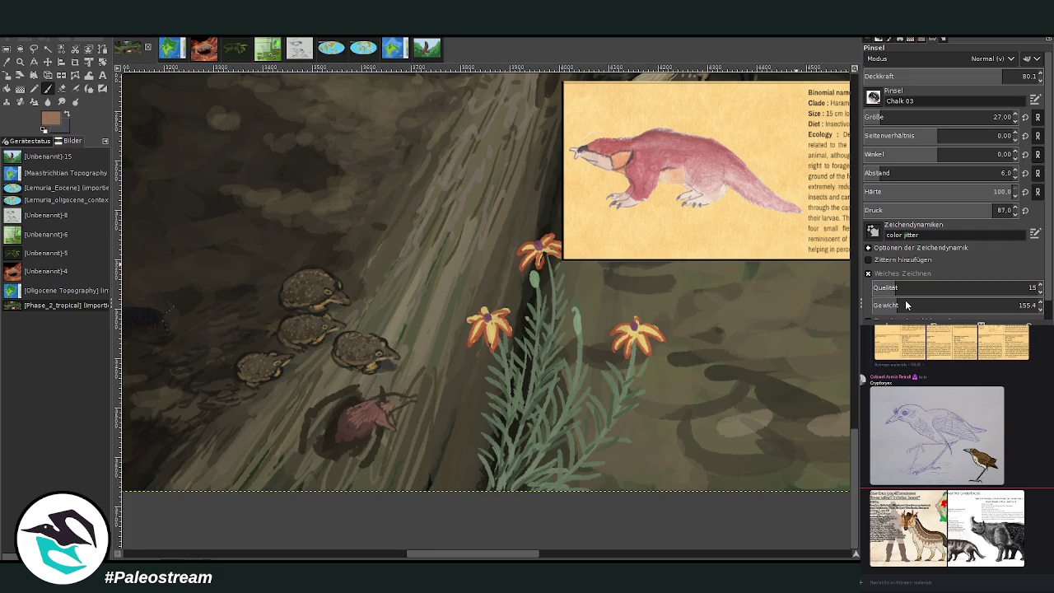
drag(383, 405, 392, 417)
ctrl+click(847, 260)
mouse_move(384, 403)
mouse_down()
mouse_move(404, 401)
mouse_move(376, 404)
mouse_up()
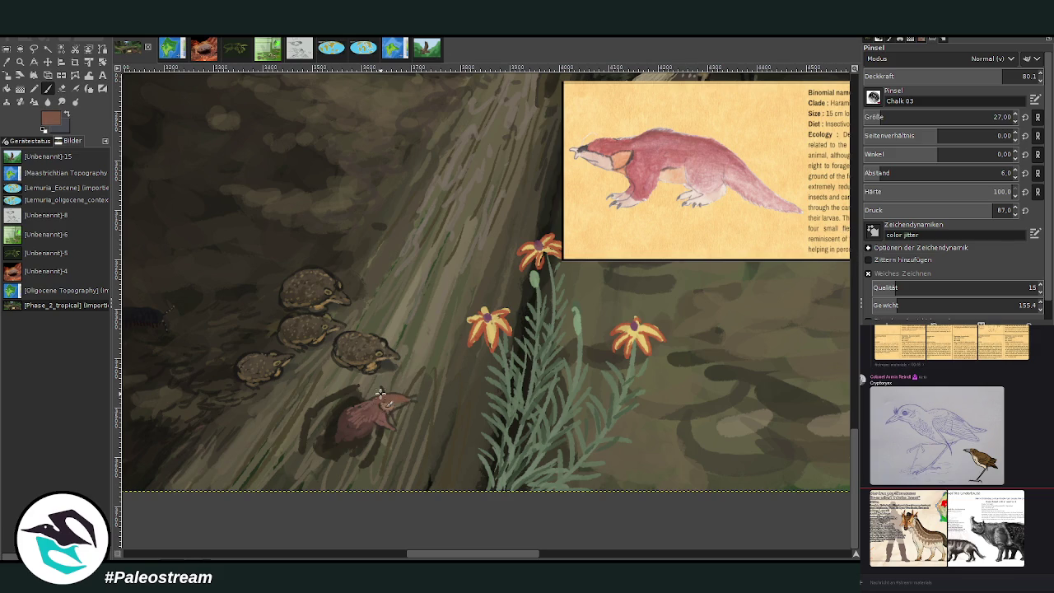
ctrl+click(835, 267)
mouse_move(400, 400)
mouse_down()
mouse_move(385, 402)
mouse_move(412, 402)
mouse_up()
ctrl+click(834, 263)
click(893, 117)
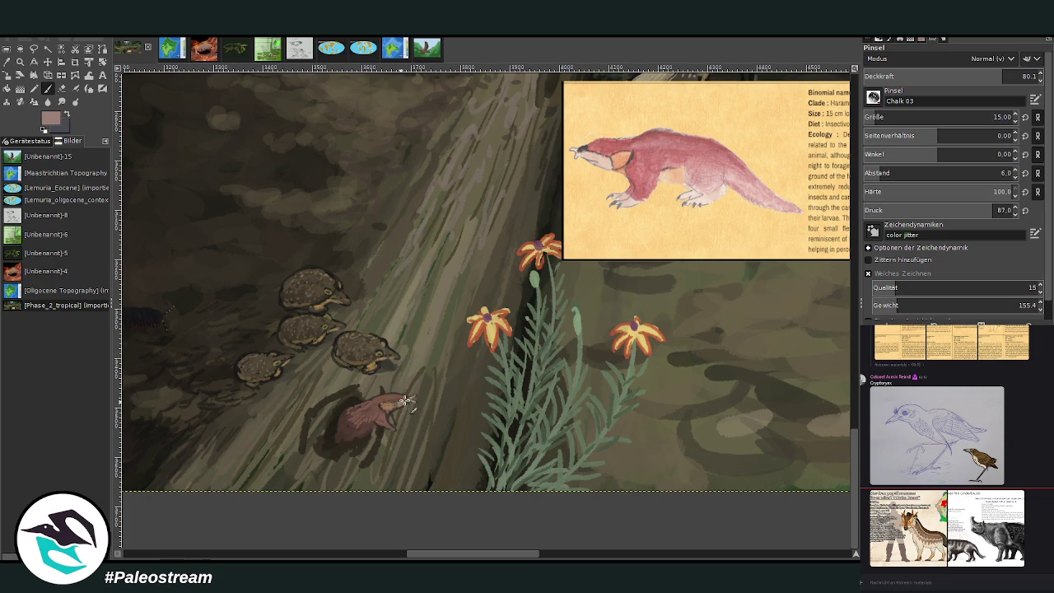
ctrl+click(832, 276)
Paint the face in the creature's sampled reddish-brown and darken the belly at opacity 84.9
click(7, 61)
click(384, 410)
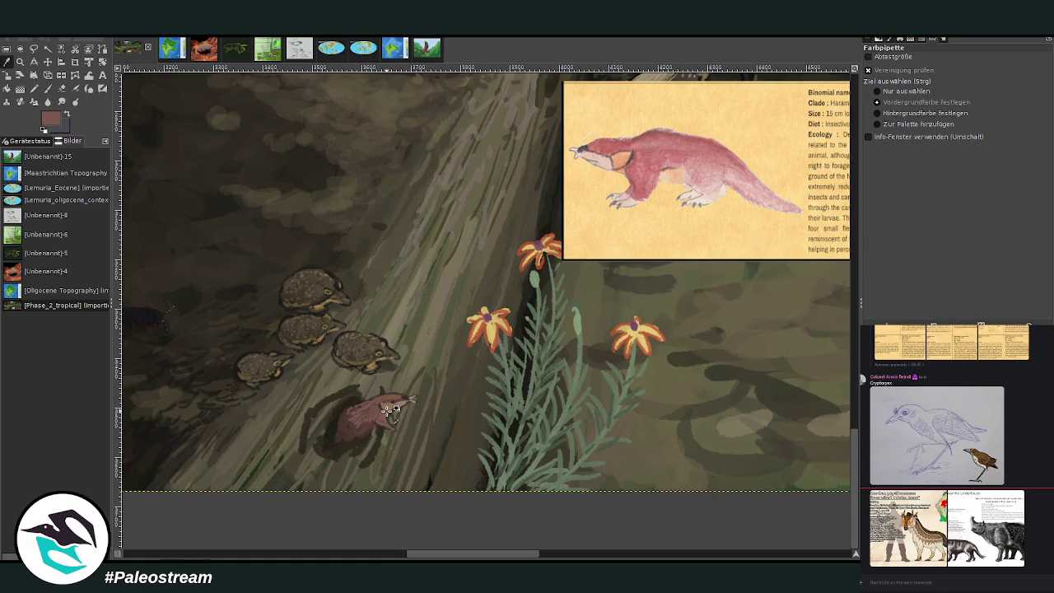
key(p)
mouse_move(394, 398)
mouse_down()
mouse_move(399, 433)
mouse_move(393, 420)
mouse_move(369, 432)
mouse_move(377, 437)
mouse_move(367, 428)
mouse_up()
key(x)
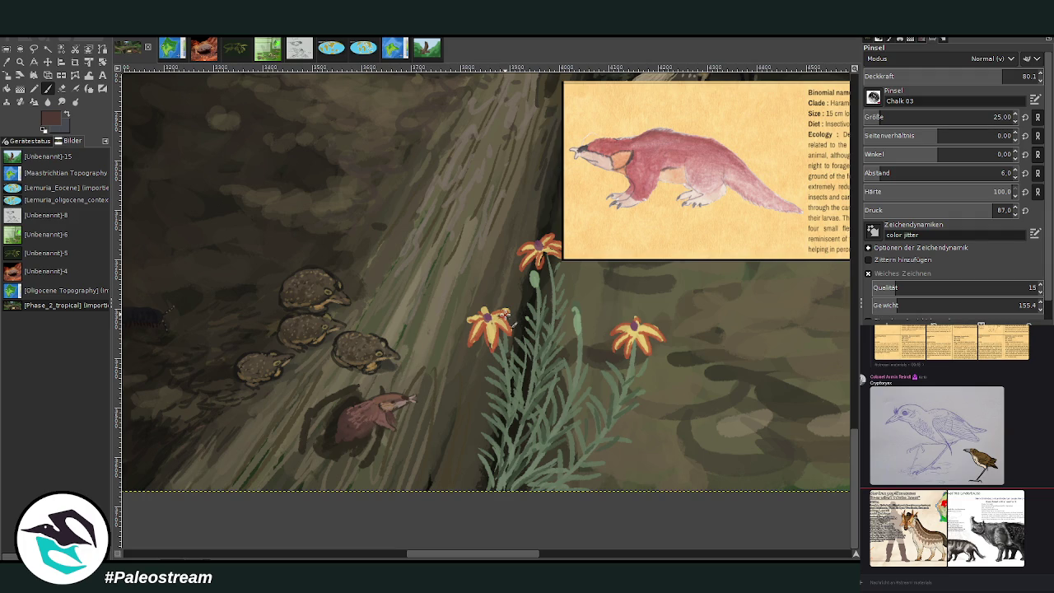
key(x)
click(998, 76)
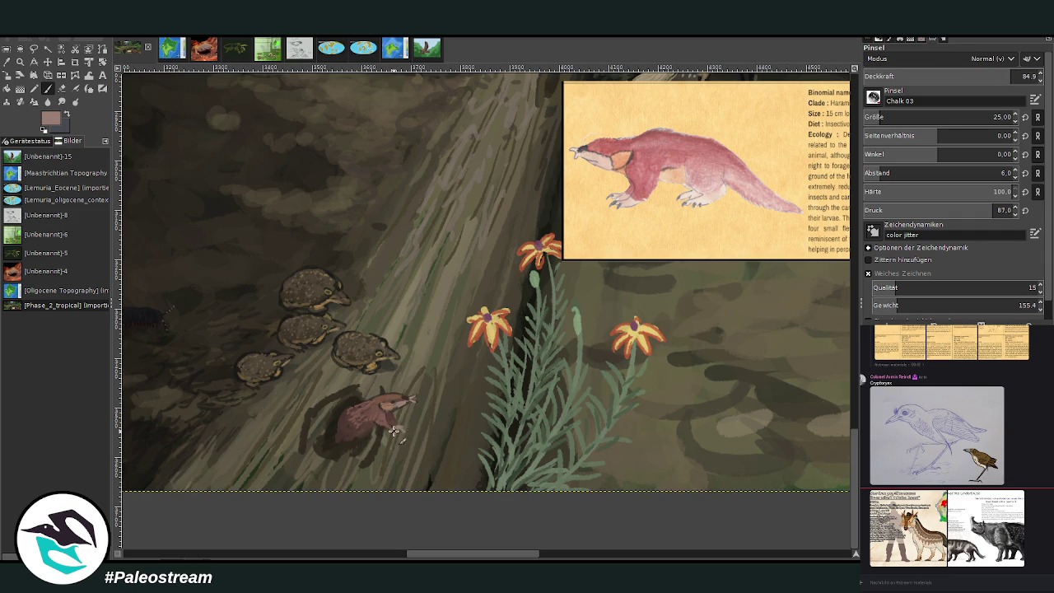
key(x)
drag(382, 430, 354, 445)
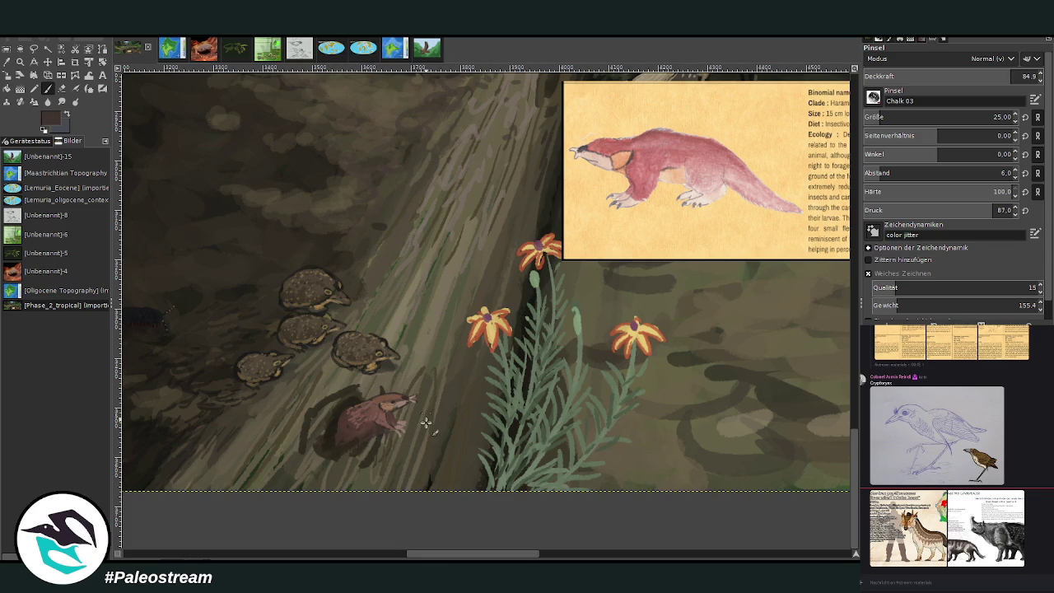
Sample the olive tone of the ground as the paint colour
key(o)
click(445, 344)
click(839, 270)
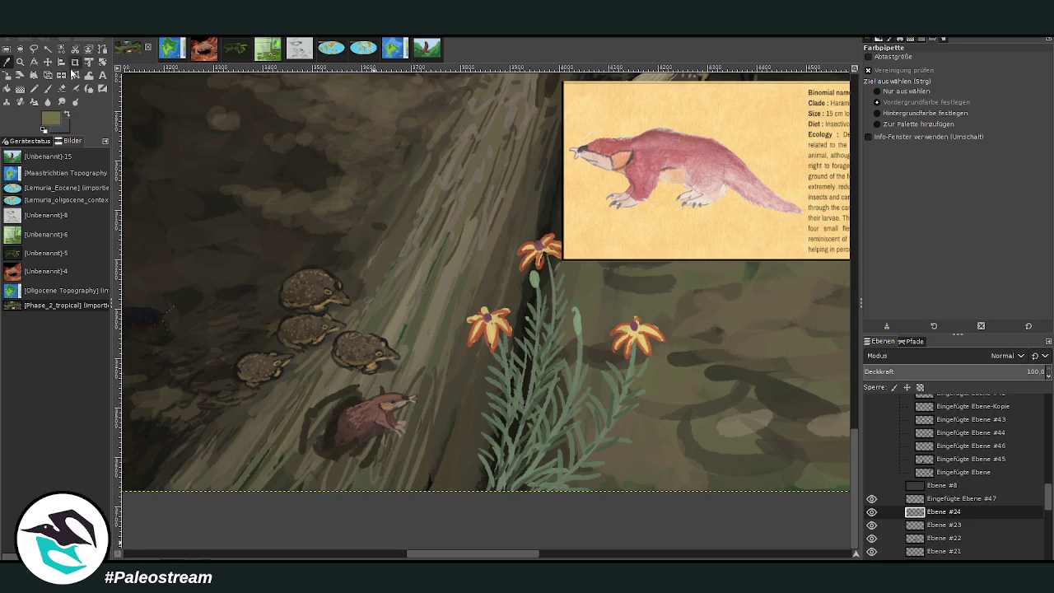
Stroke olive grass texture along the bottom edge and flower bases with Texture Hose at size 166, opacity 83.6
key(p)
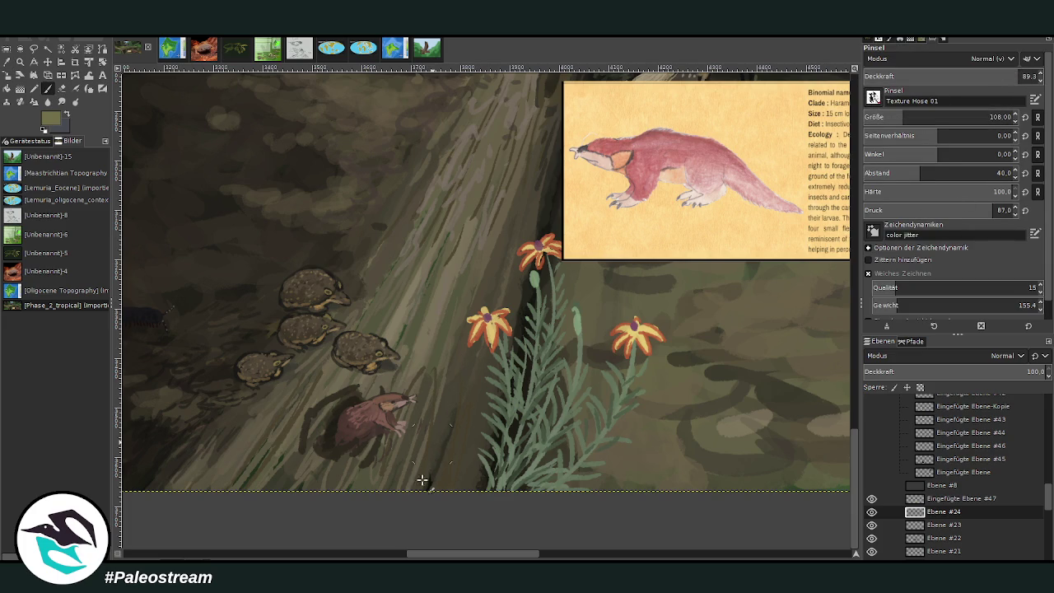
drag(426, 478, 407, 473)
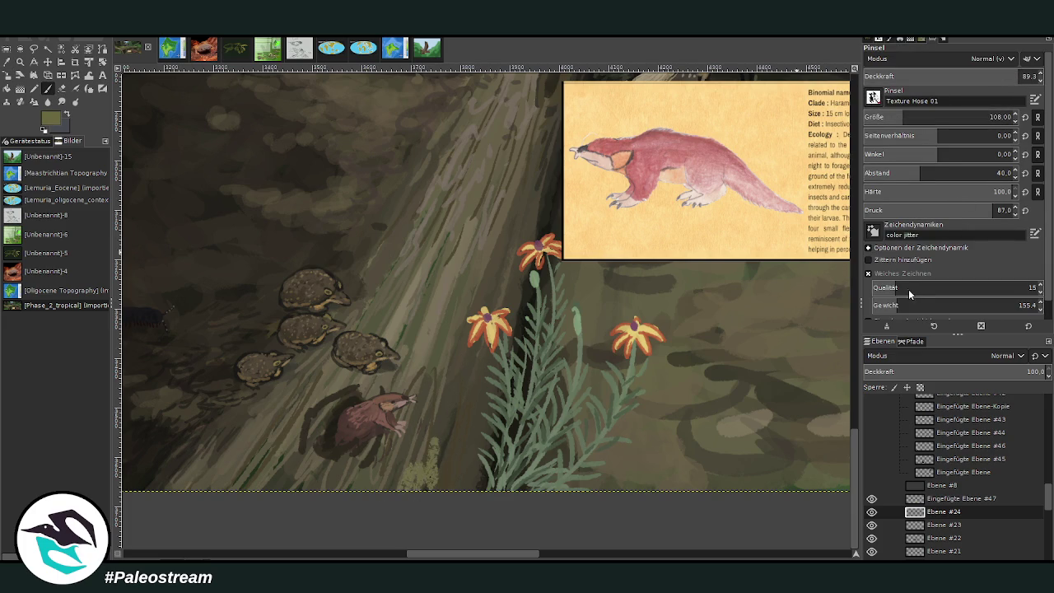
click(990, 117)
click(1001, 78)
mouse_move(436, 441)
mouse_down()
mouse_move(406, 478)
mouse_move(464, 482)
mouse_up()
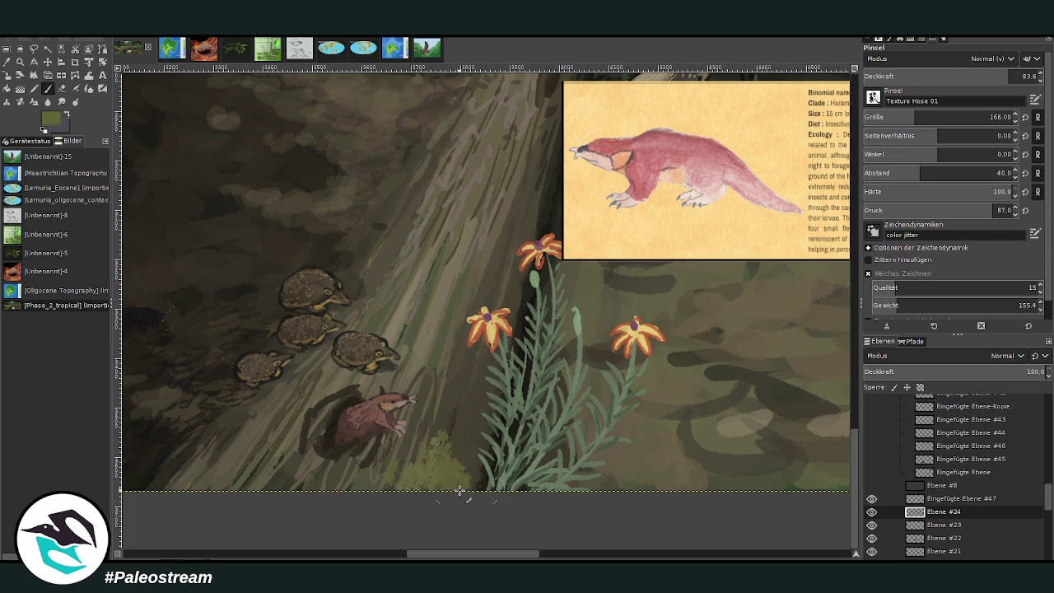
drag(280, 479, 301, 458)
drag(469, 487, 465, 467)
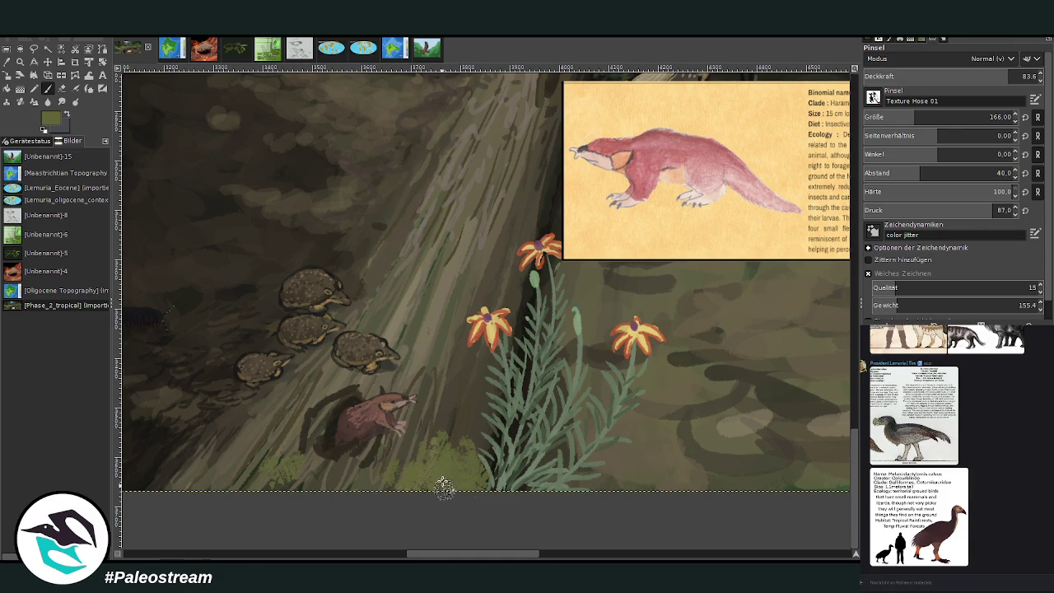
scroll(239, 480, left, 3)
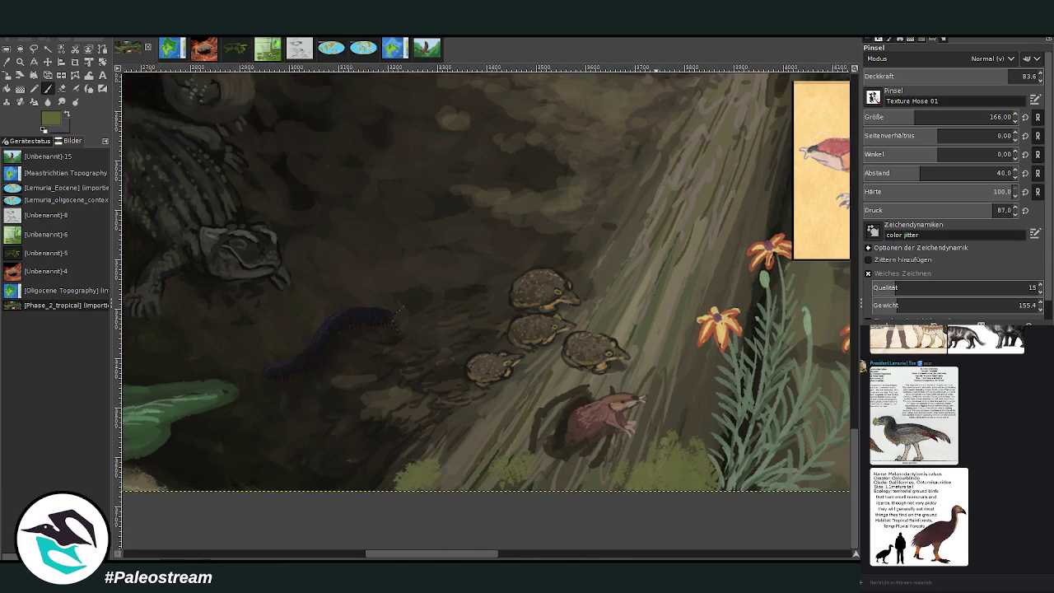
Lower the brush opacity and size and paint grass over the lower-left slope
drag(984, 77, 931, 77)
scroll(911, 117, down, 5)
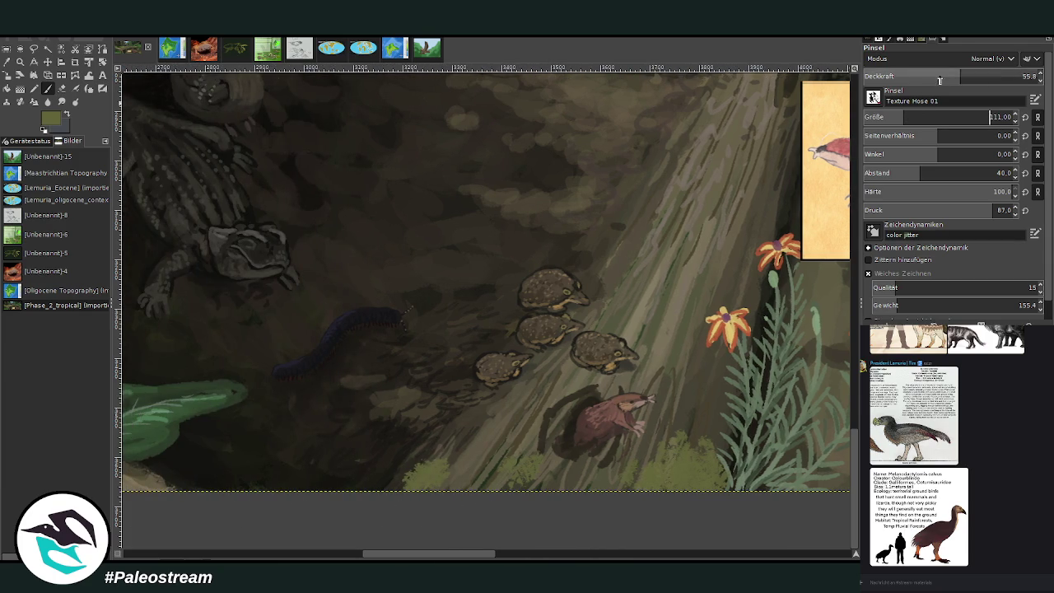
mouse_move(390, 494)
mouse_down()
mouse_move(483, 414)
mouse_move(448, 467)
mouse_up()
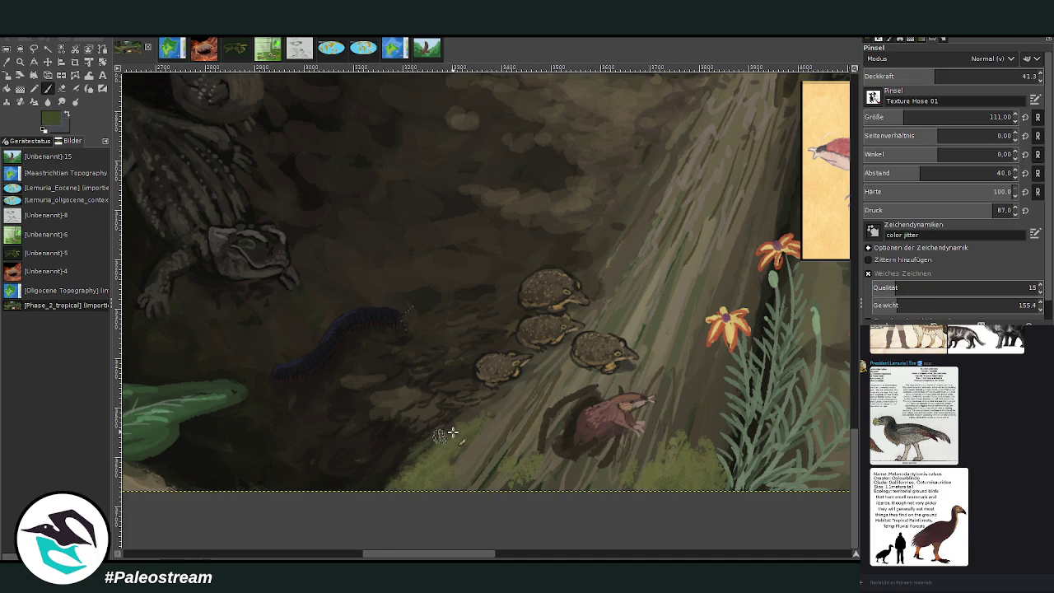
scroll(494, 494, right, 5)
scroll(531, 529, left, 1)
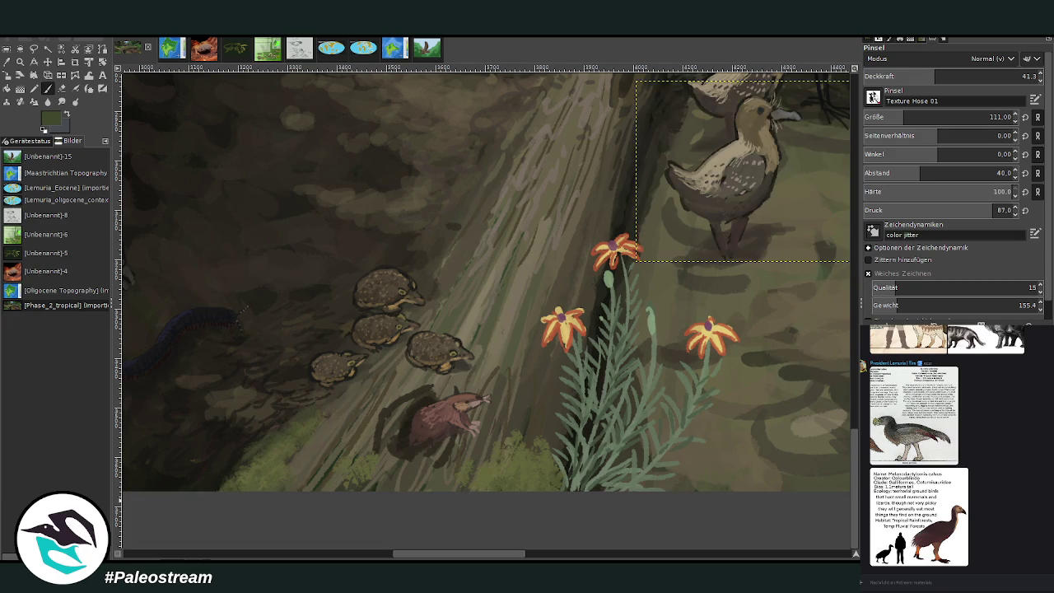
Paint green moss on the log at size 61, then darker moss above it at opacity 32.8
click(974, 76)
click(993, 117)
text(61)
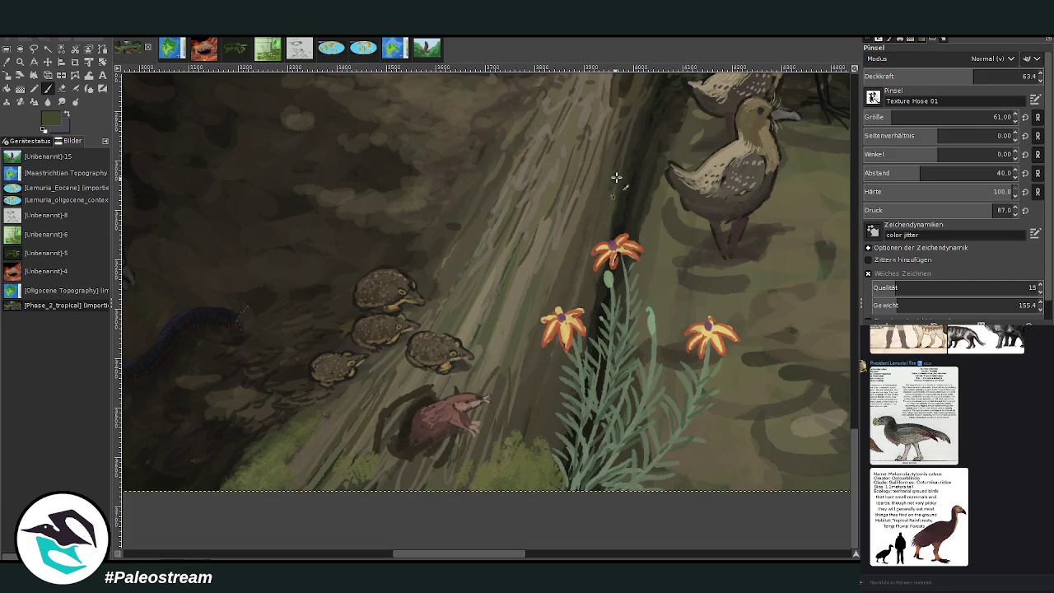
scroll(635, 126, up, 3)
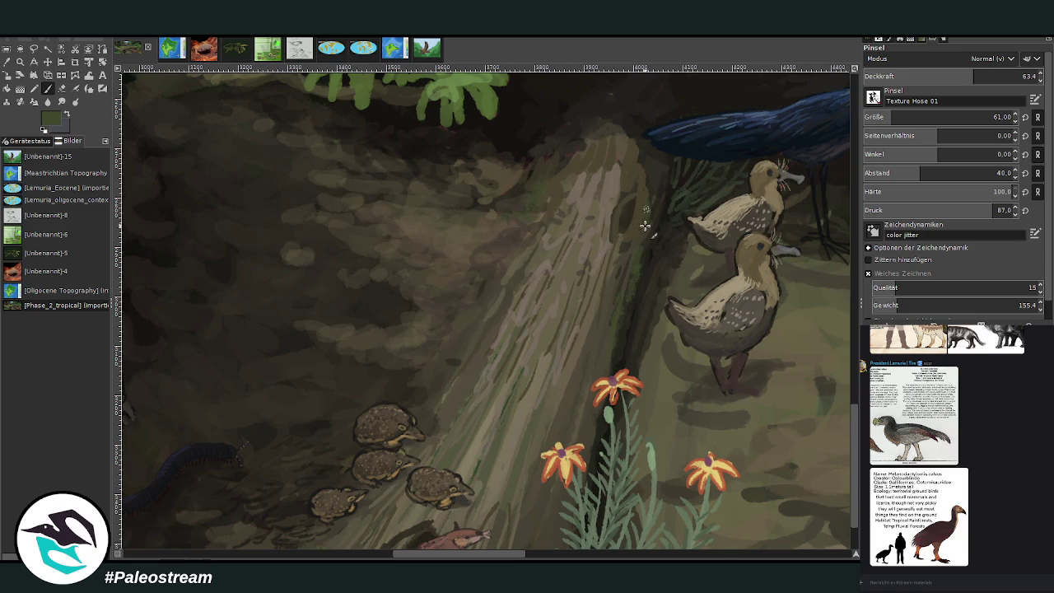
scroll(918, 116, up, 4)
drag(921, 82, 919, 240)
scroll(554, 238, up, 2)
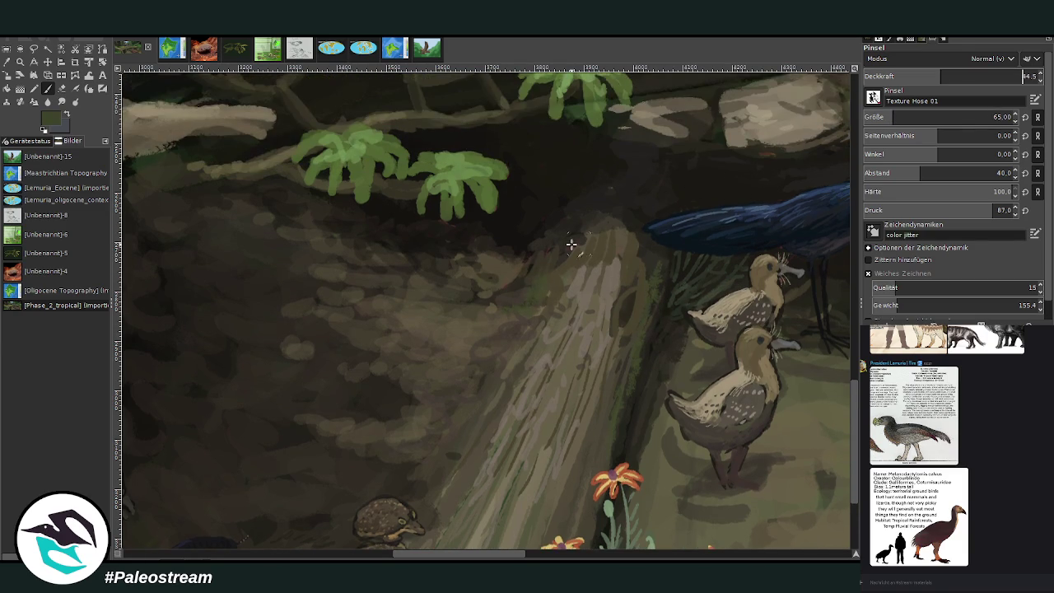
mouse_move(554, 238)
mouse_down()
mouse_move(584, 226)
mouse_move(640, 238)
mouse_move(632, 231)
mouse_up()
key(less)
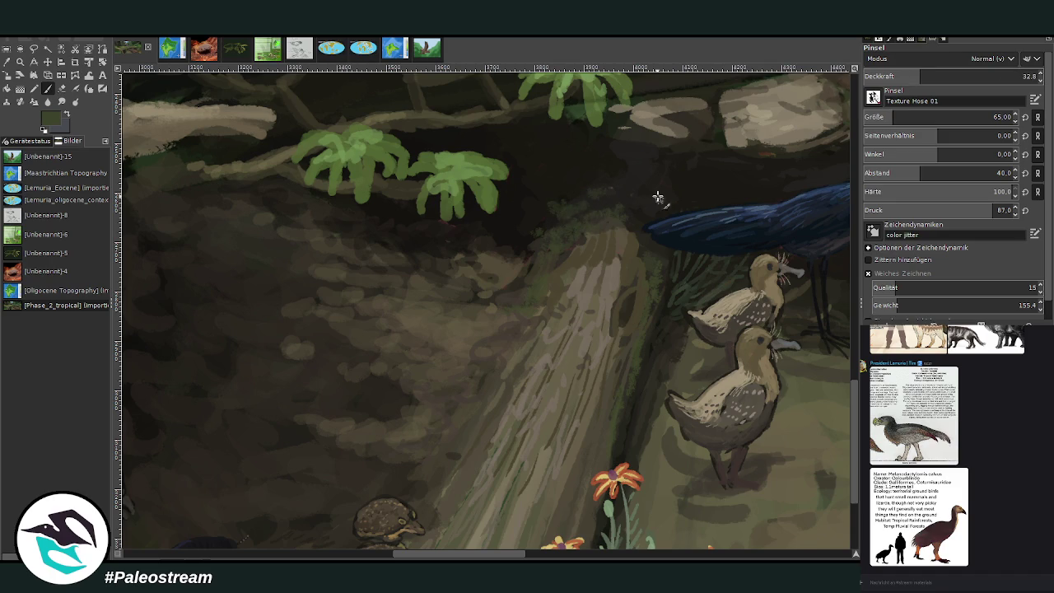
mouse_move(631, 200)
mouse_down()
mouse_move(668, 179)
mouse_move(612, 176)
mouse_move(532, 240)
mouse_move(536, 252)
mouse_move(575, 250)
mouse_move(530, 264)
mouse_up()
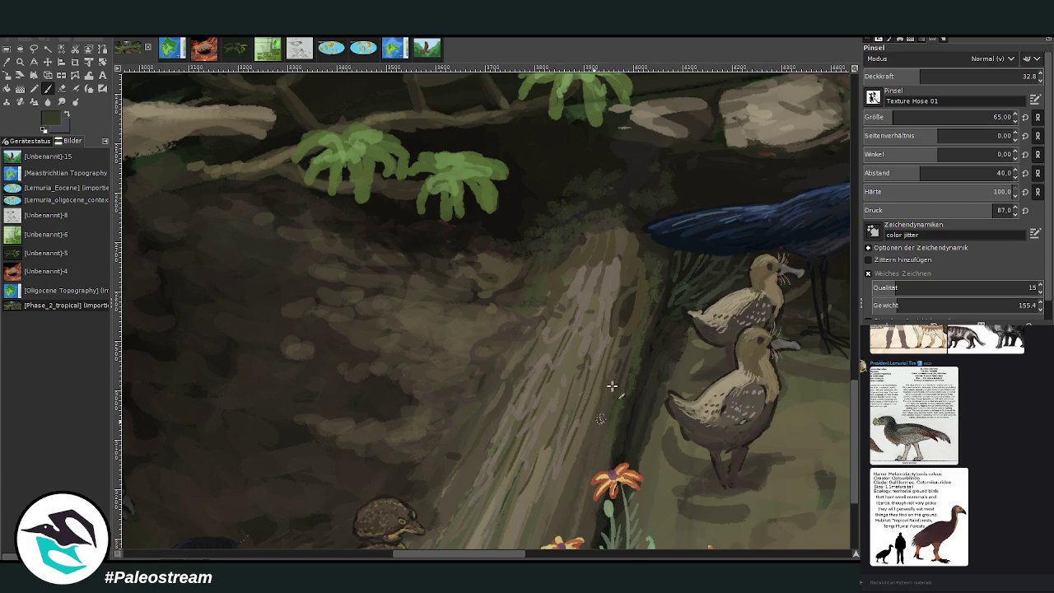
scroll(610, 360, down, 4)
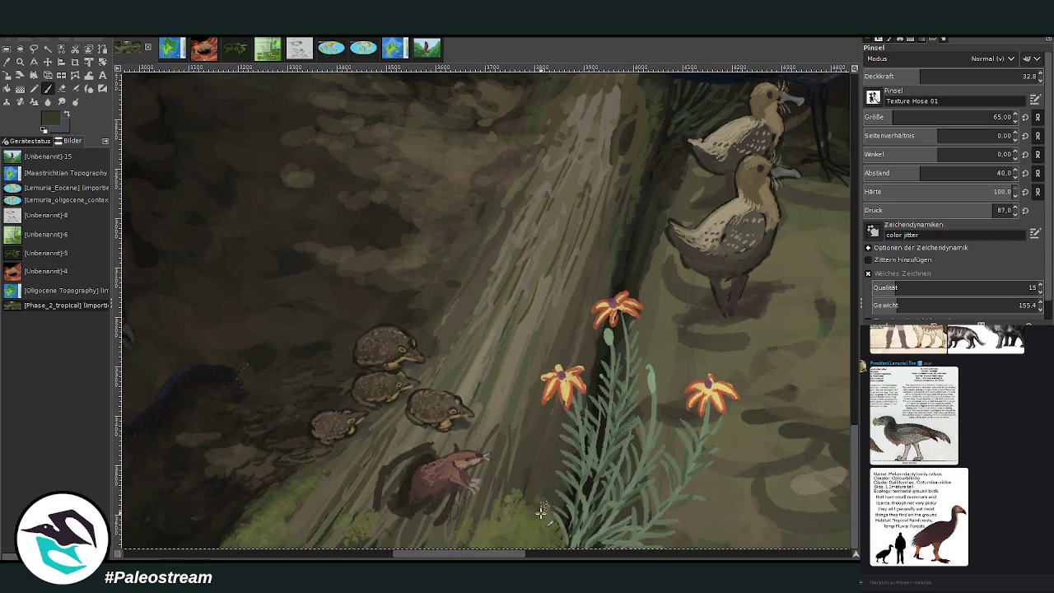
scroll(579, 419, left, 8)
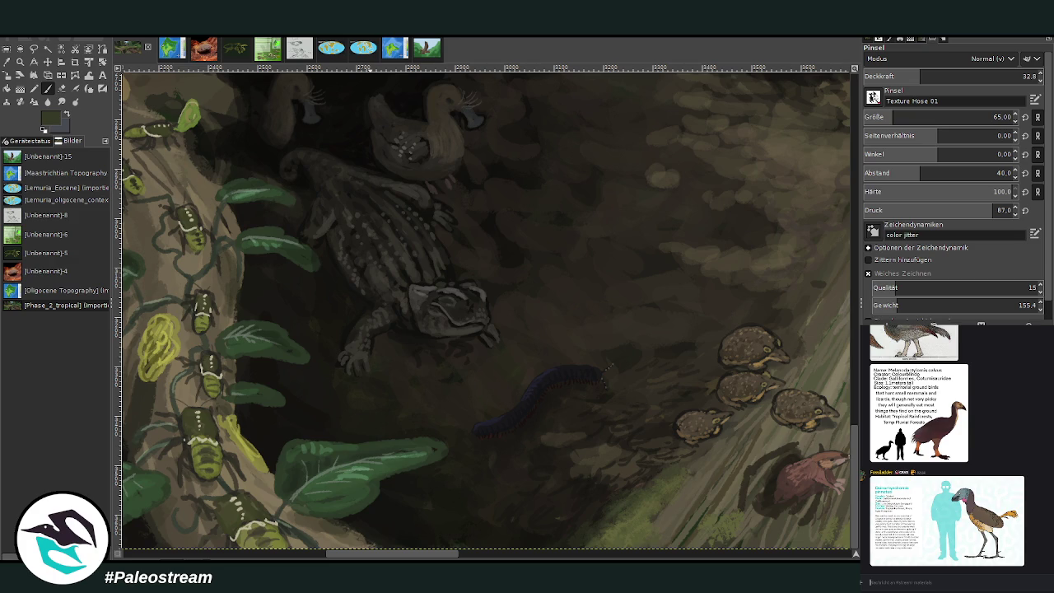
Zoom in on the birds beside the log, sample the tan ground colour, and set opacity 36.6
key(minus)
key(minus)
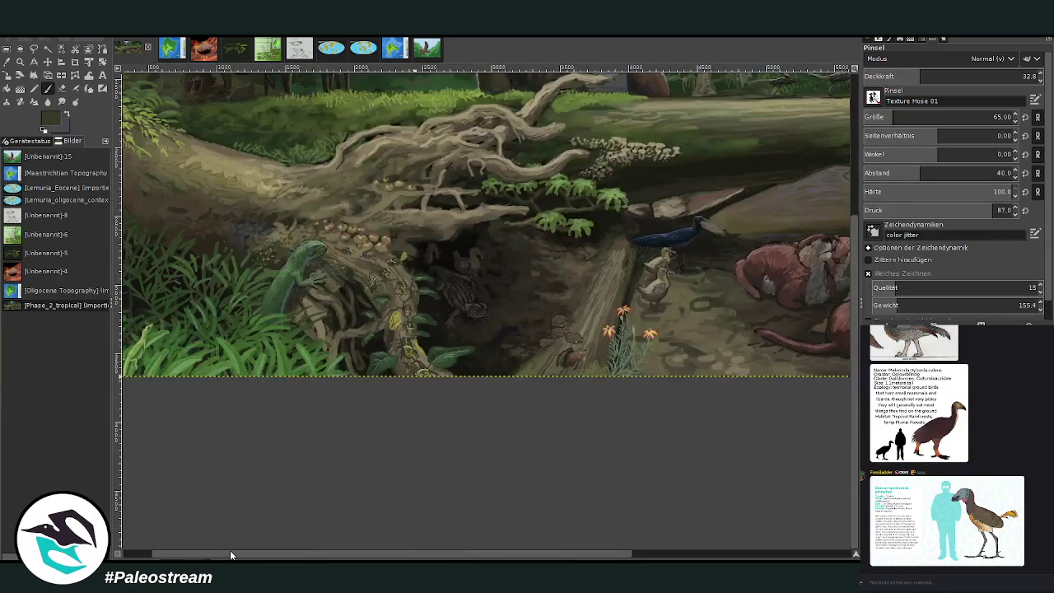
key(minus)
key(minus)
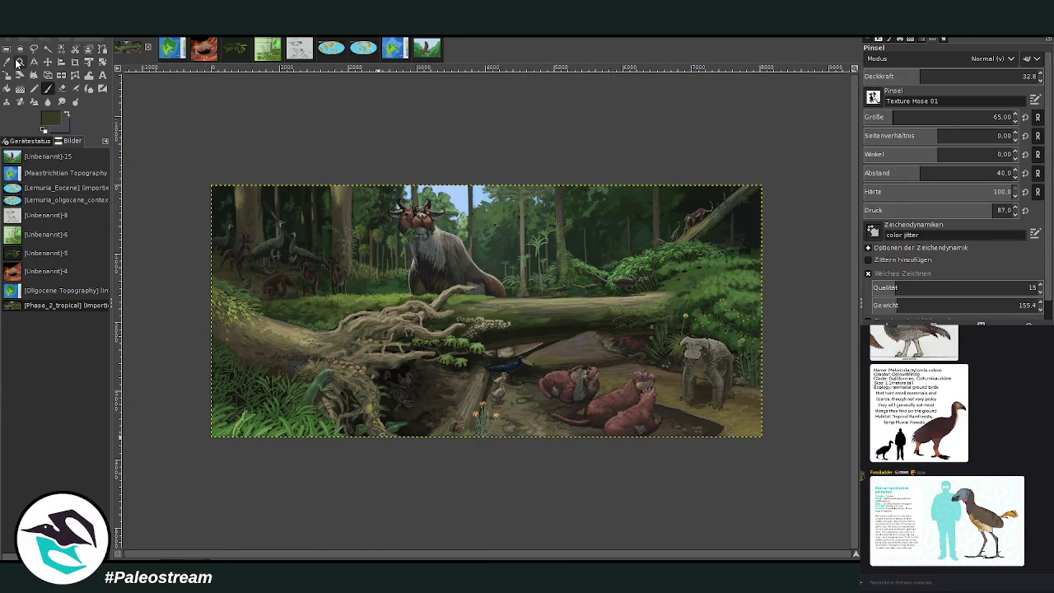
click(20, 62)
drag(449, 338, 525, 432)
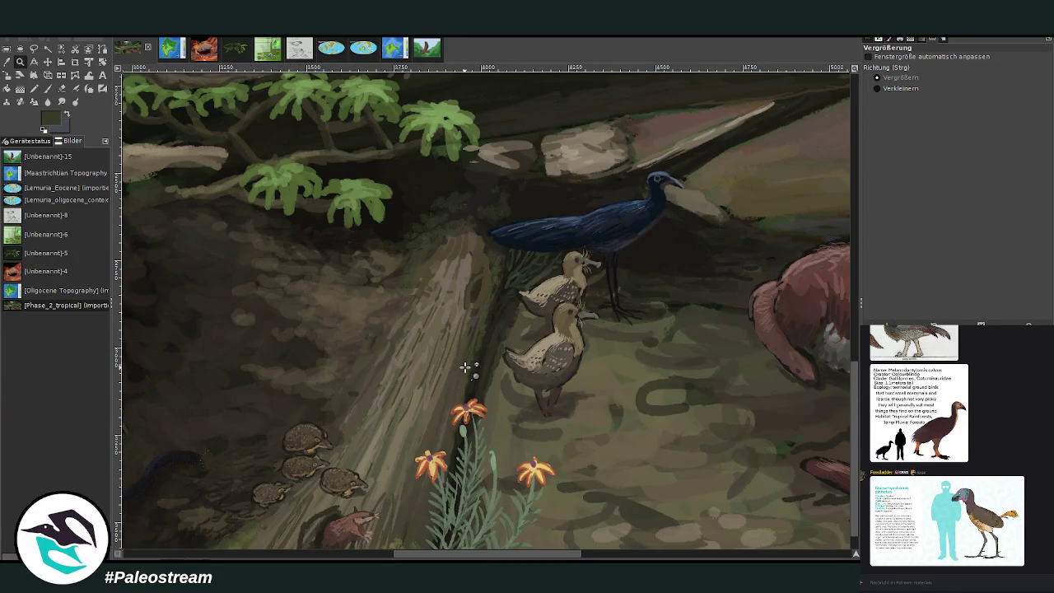
key(o)
click(602, 380)
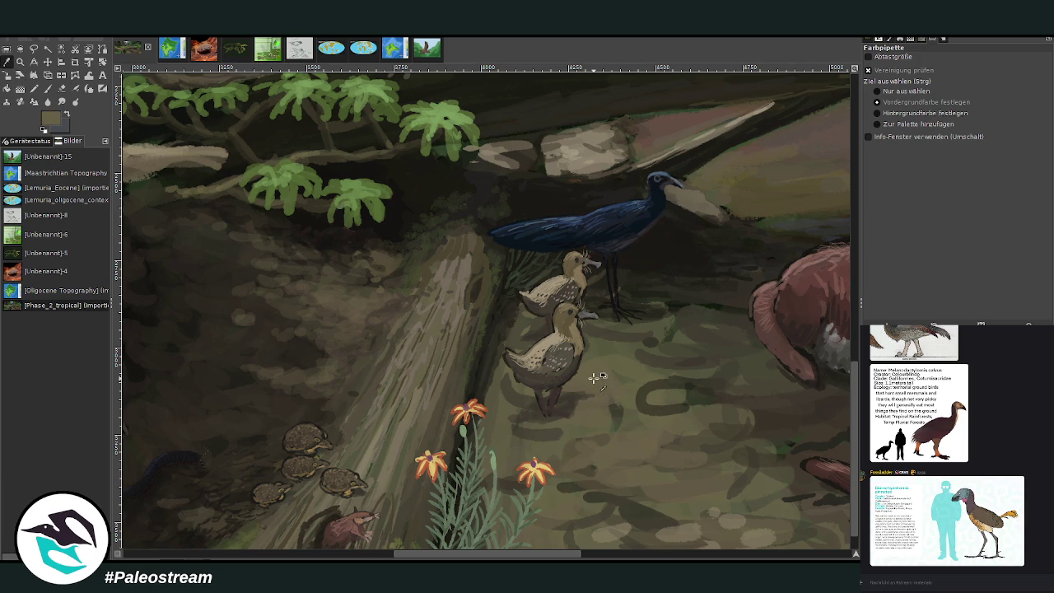
click(48, 89)
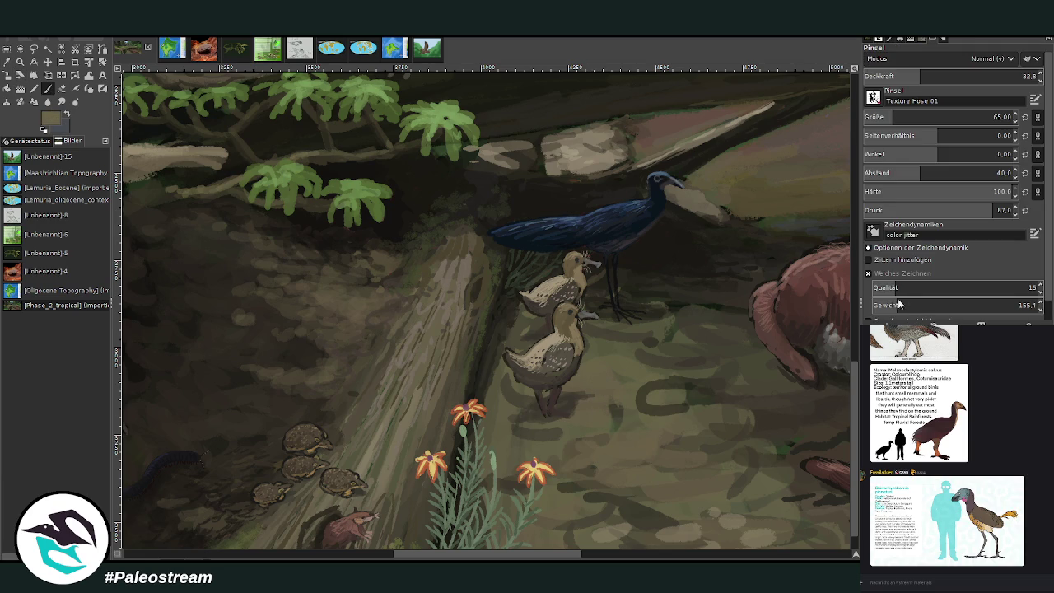
click(952, 77)
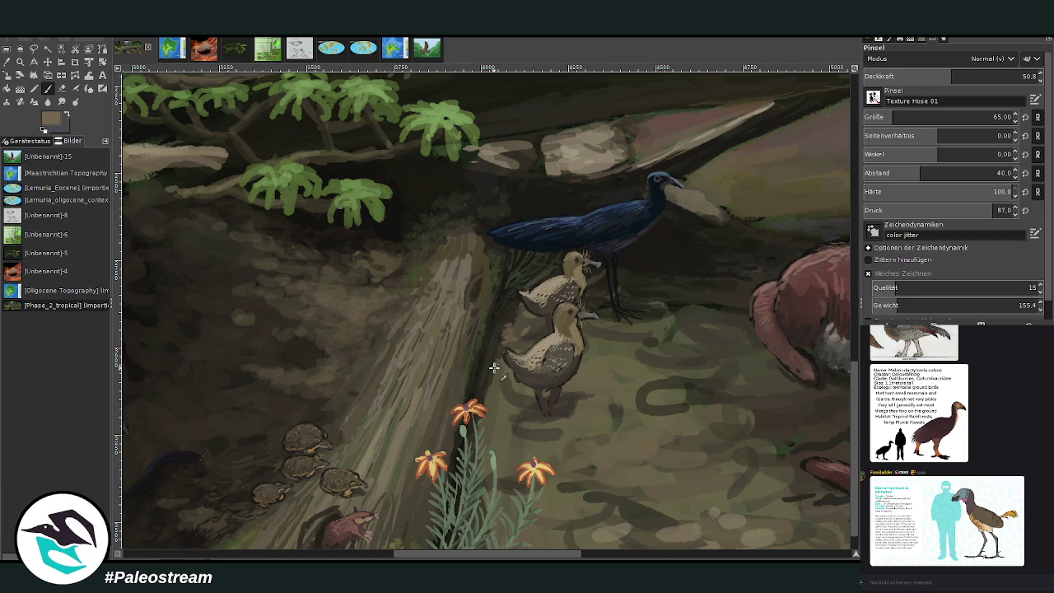
click(927, 75)
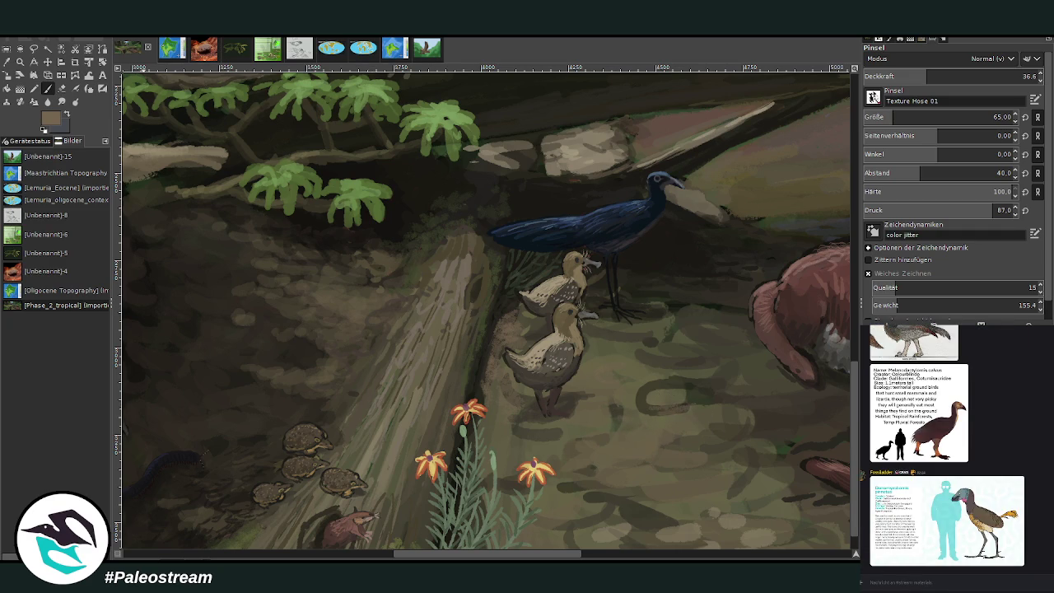
Paint a dark curled mark on the ground at opacity 56.8, size 32, spacing 6
key(o)
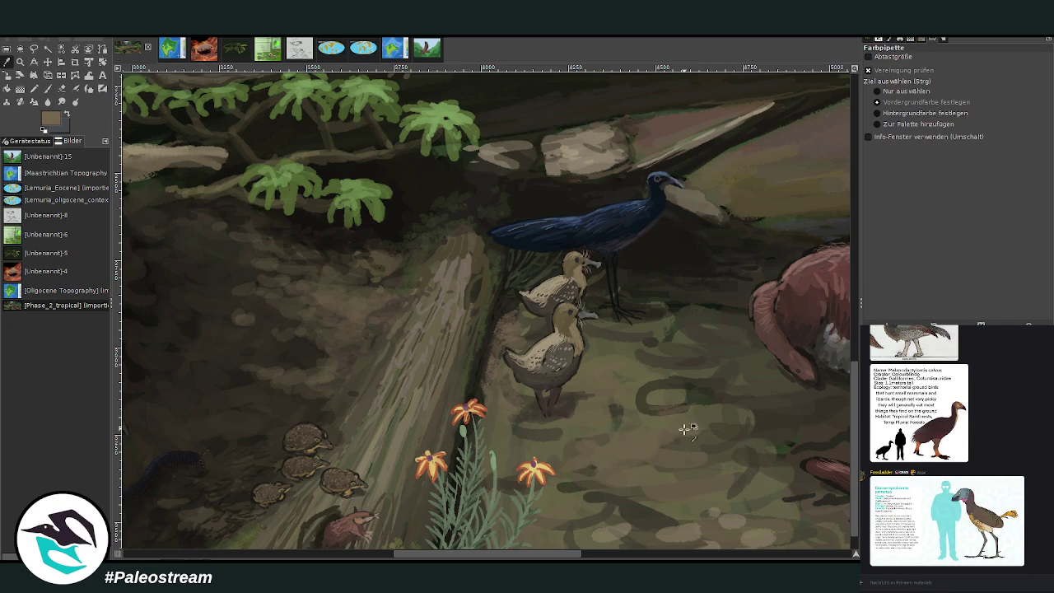
click(50, 91)
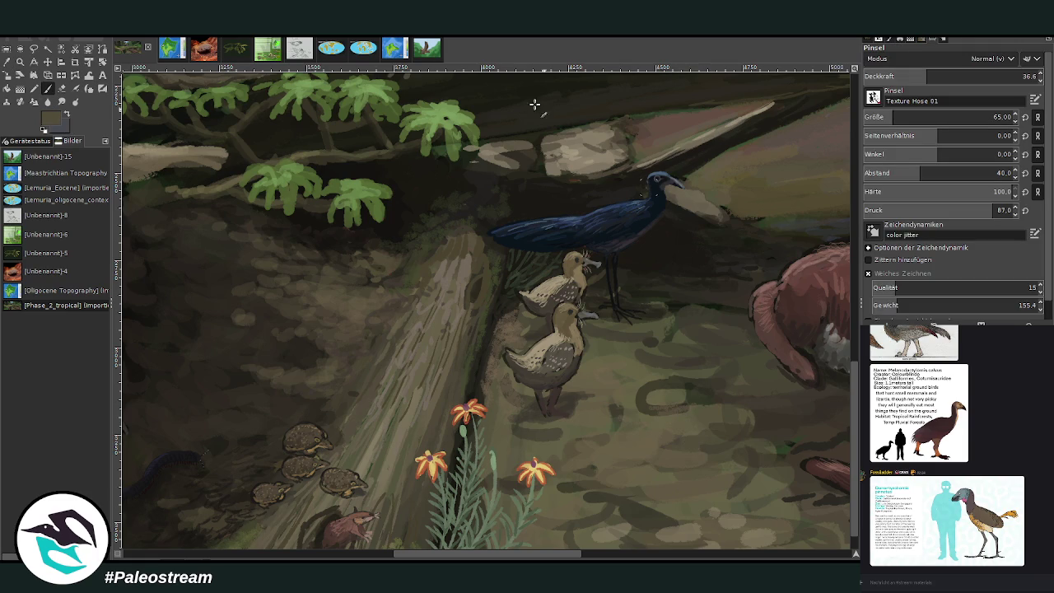
click(962, 76)
click(883, 117)
click(882, 173)
mouse_move(656, 389)
mouse_down()
mouse_move(659, 376)
mouse_move(675, 400)
mouse_move(730, 402)
mouse_up()
click(891, 117)
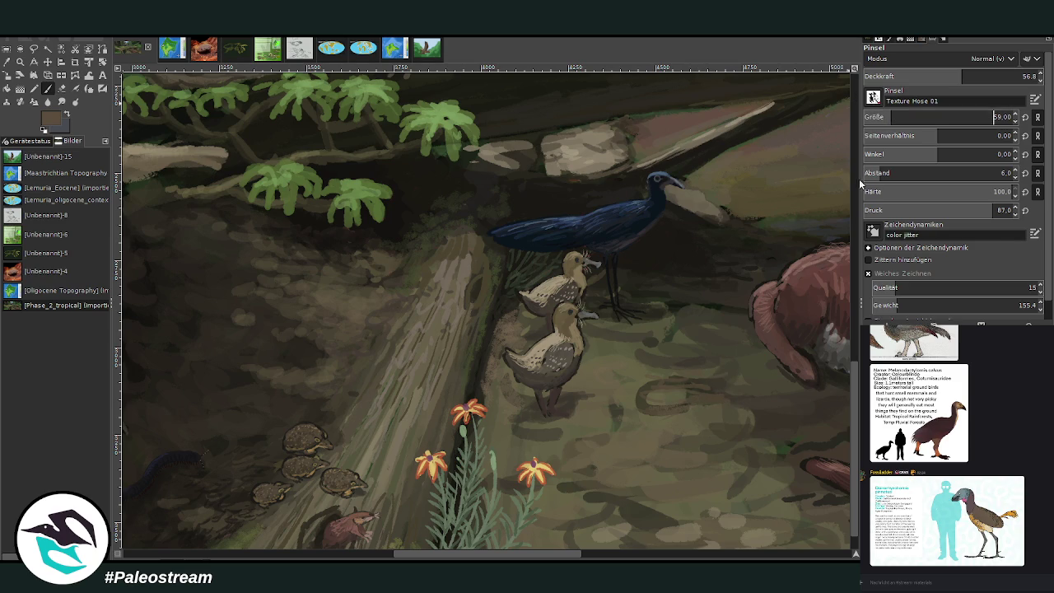
ctrl+click(793, 359)
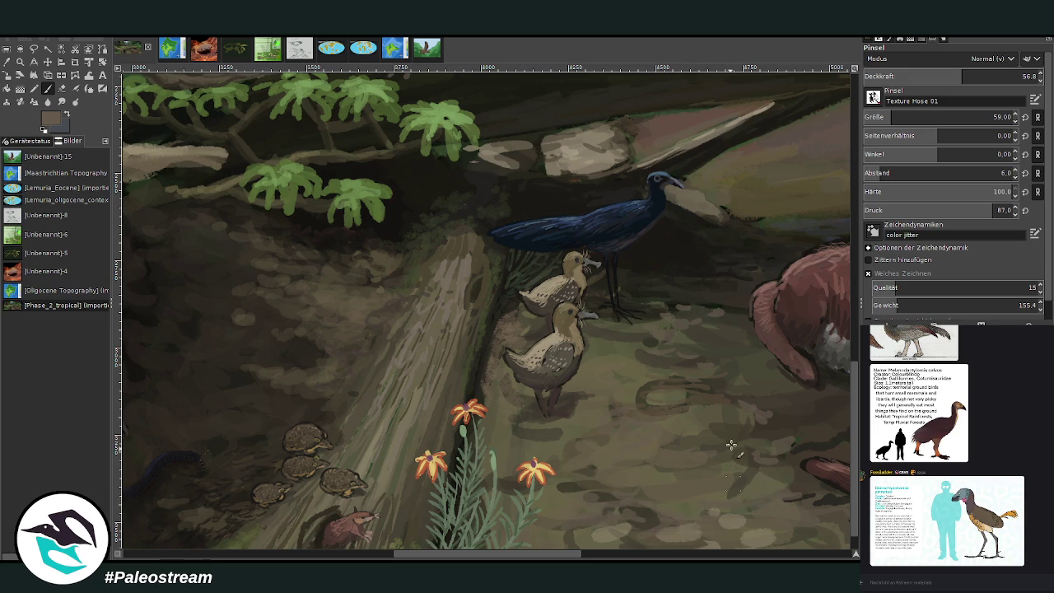
Switch chat channels and view an enlarged shared image
click(935, 590)
key(alt+Down)
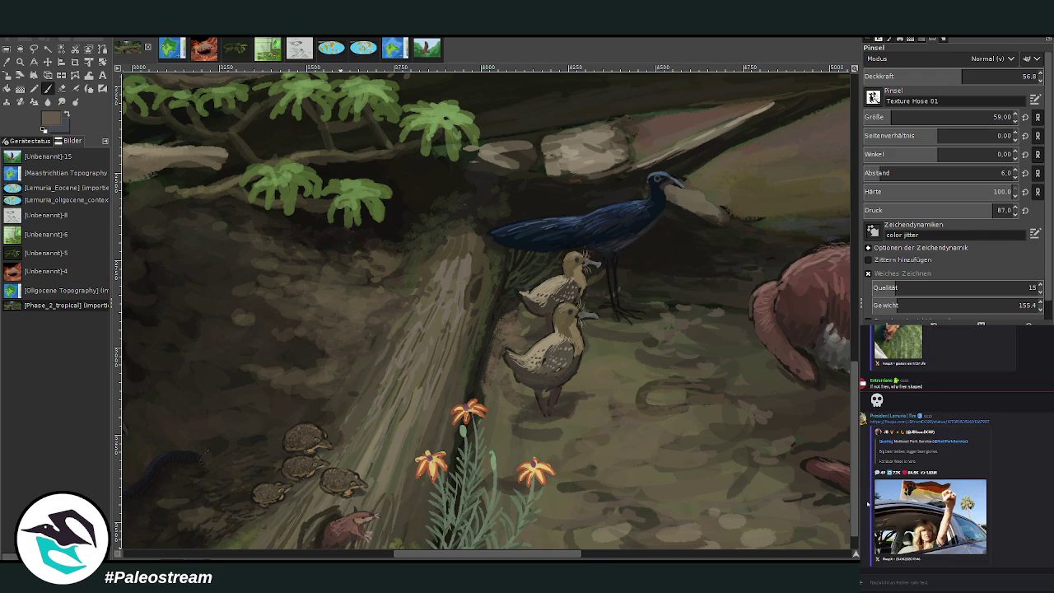
click(889, 515)
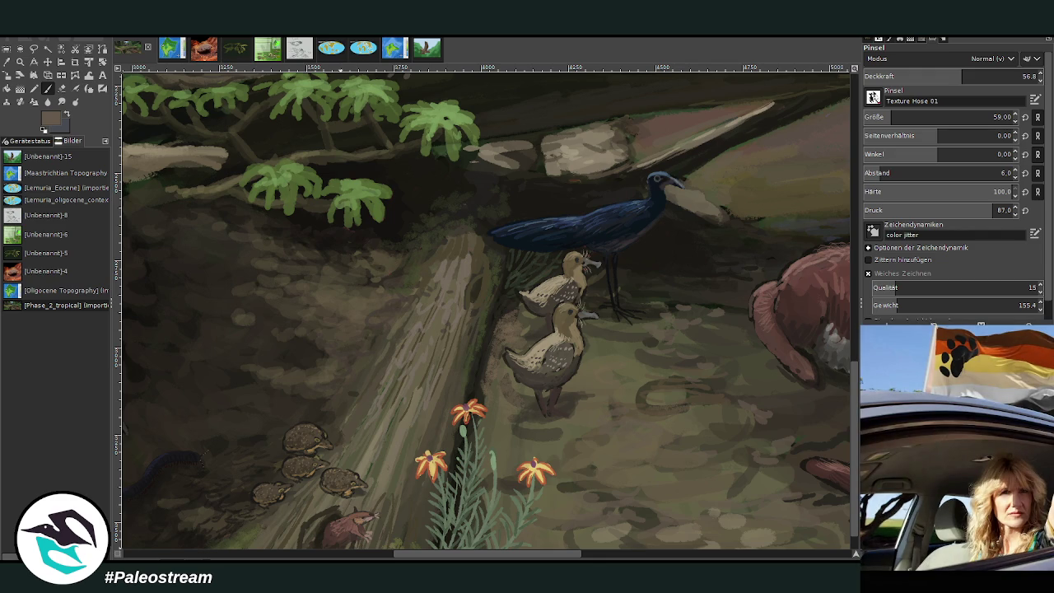
key(Escape)
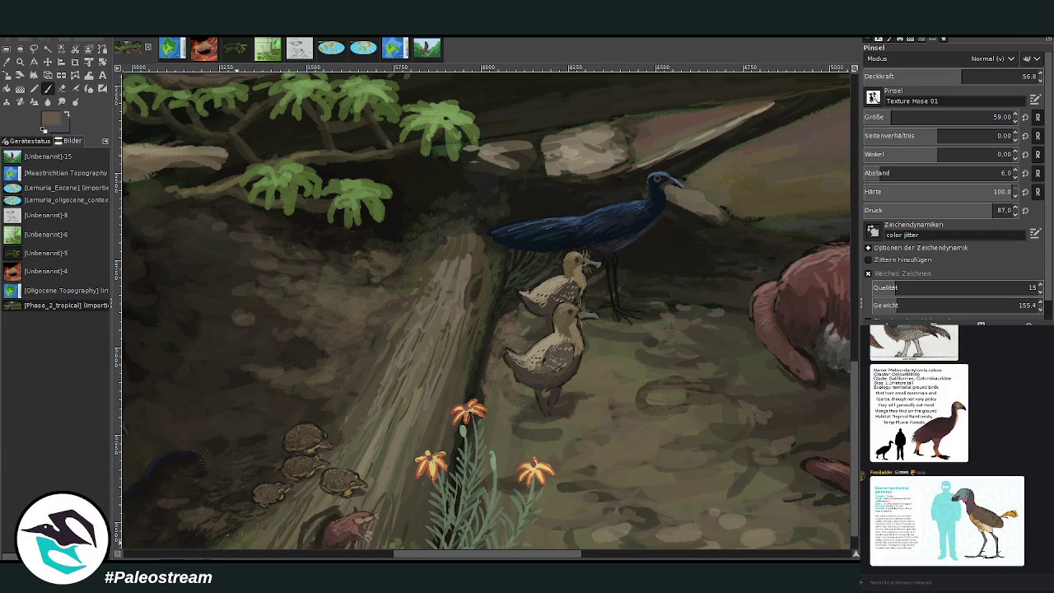
scroll(217, 443, down, 3)
scroll(216, 443, down, 1)
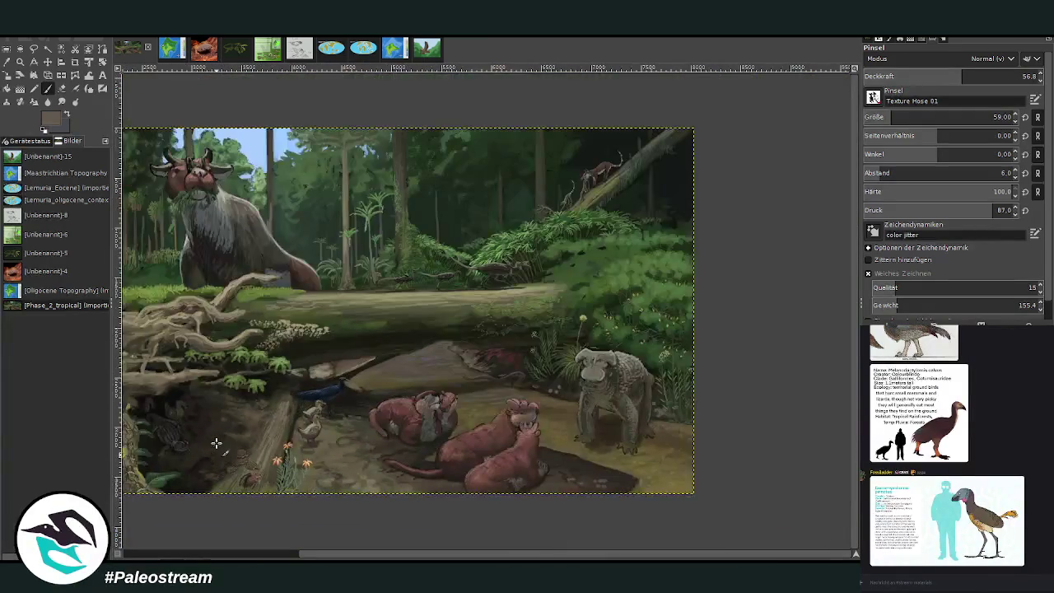
key(ctrl+z)
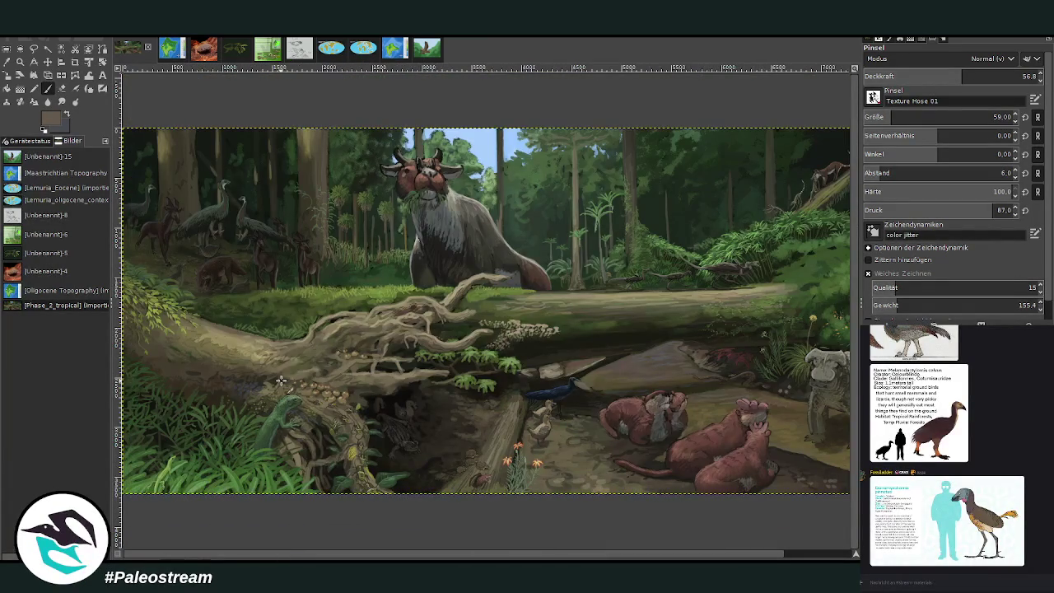
click(20, 62)
click(465, 406)
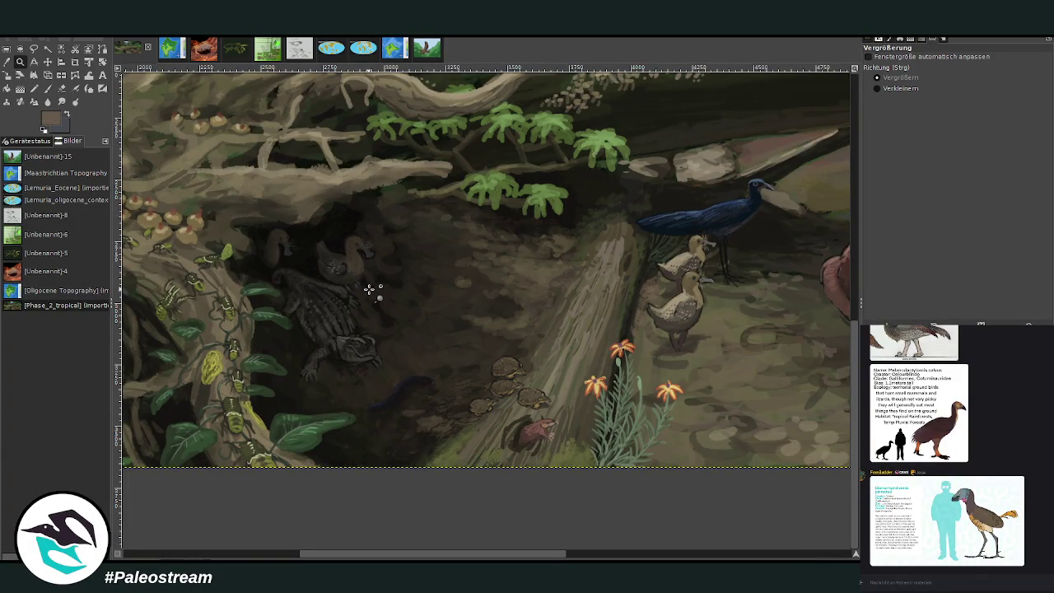
ctrl+click(387, 305)
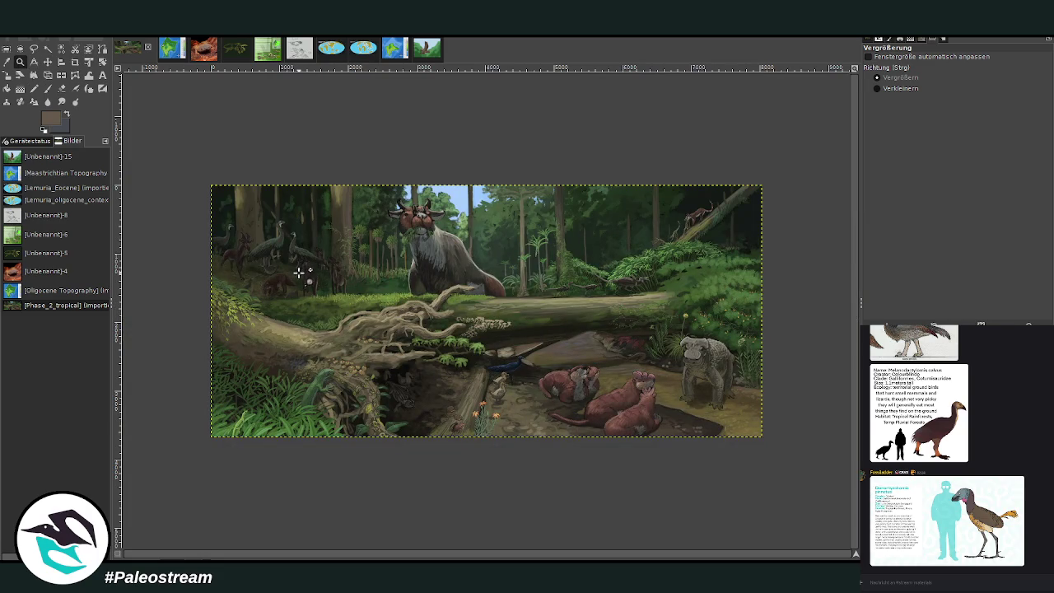
drag(305, 198, 572, 442)
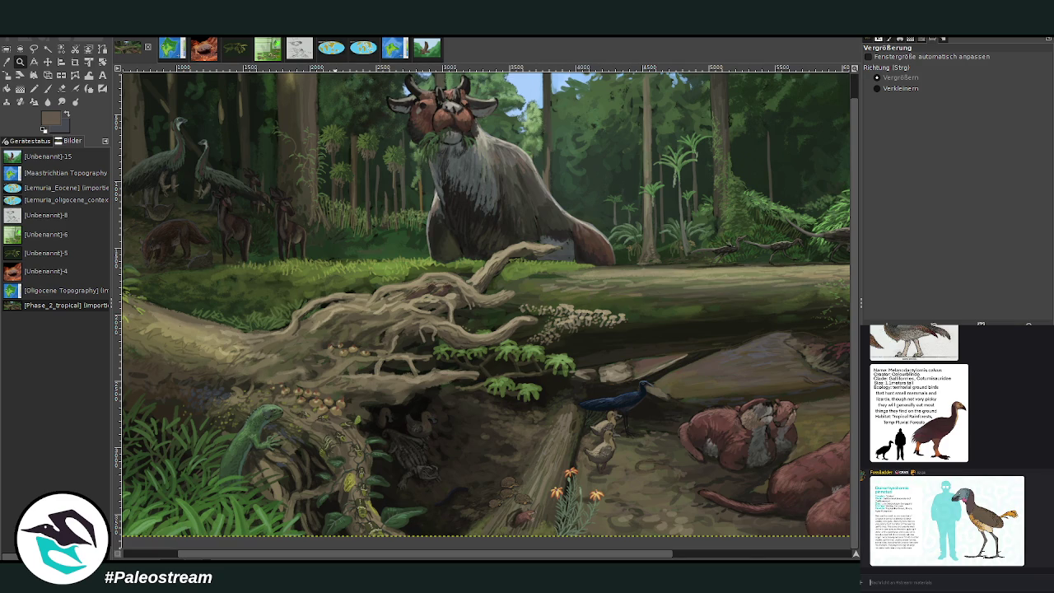
key(m)
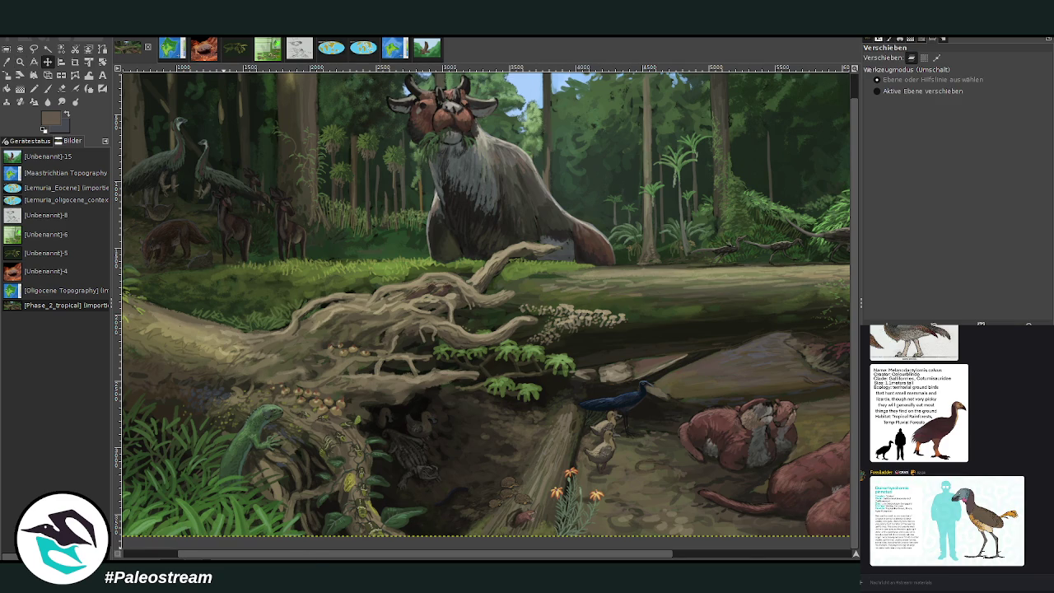
drag(332, 559, 486, 462)
scroll(484, 461, up, 1)
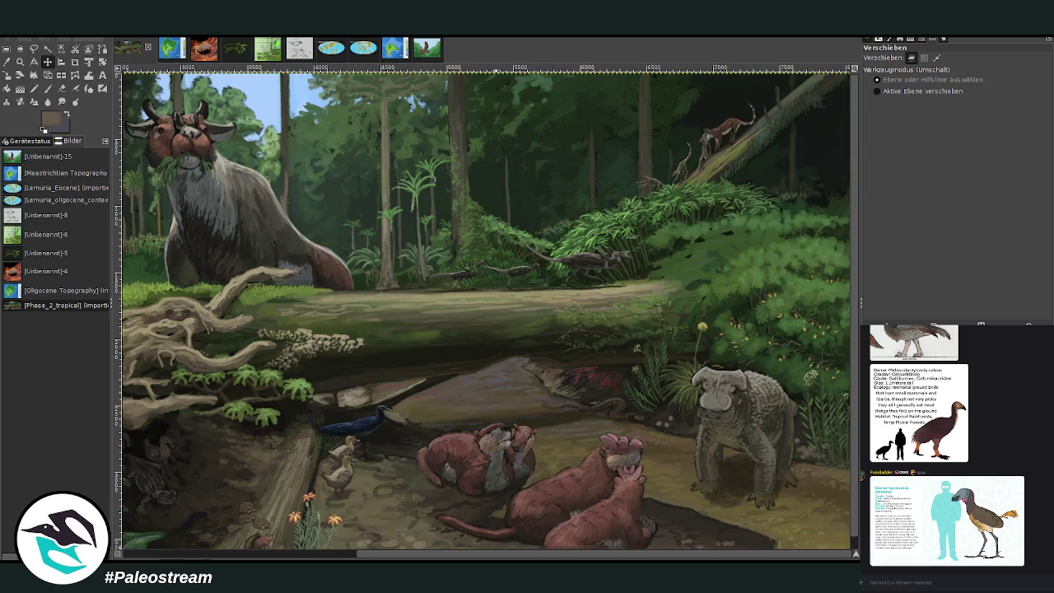
scroll(486, 313, left, 5)
scroll(486, 312, right, 4)
scroll(486, 311, left, 3)
scroll(486, 311, right, 1)
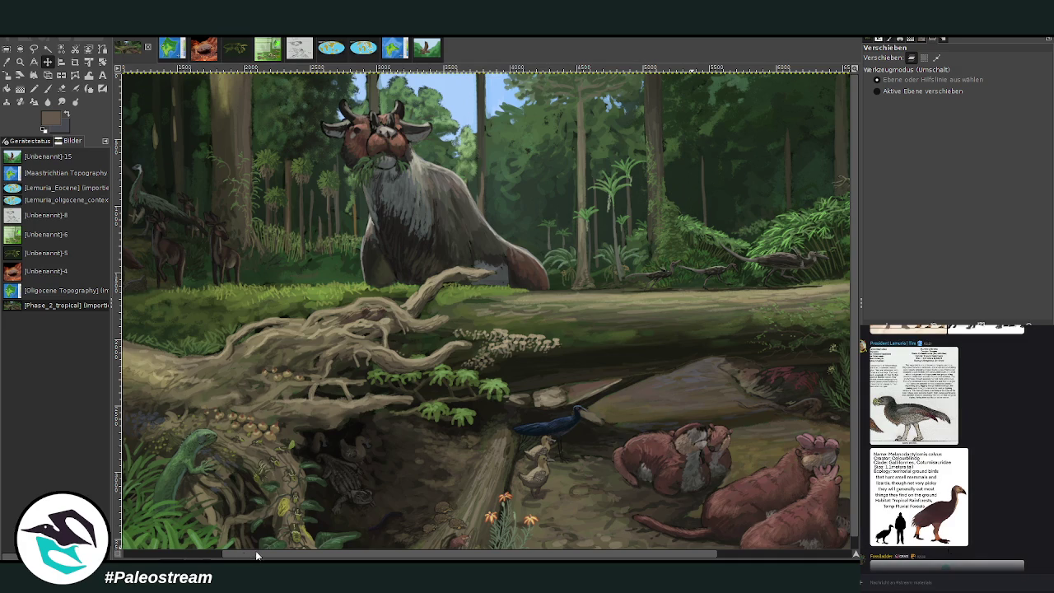
scroll(224, 556, left, 3)
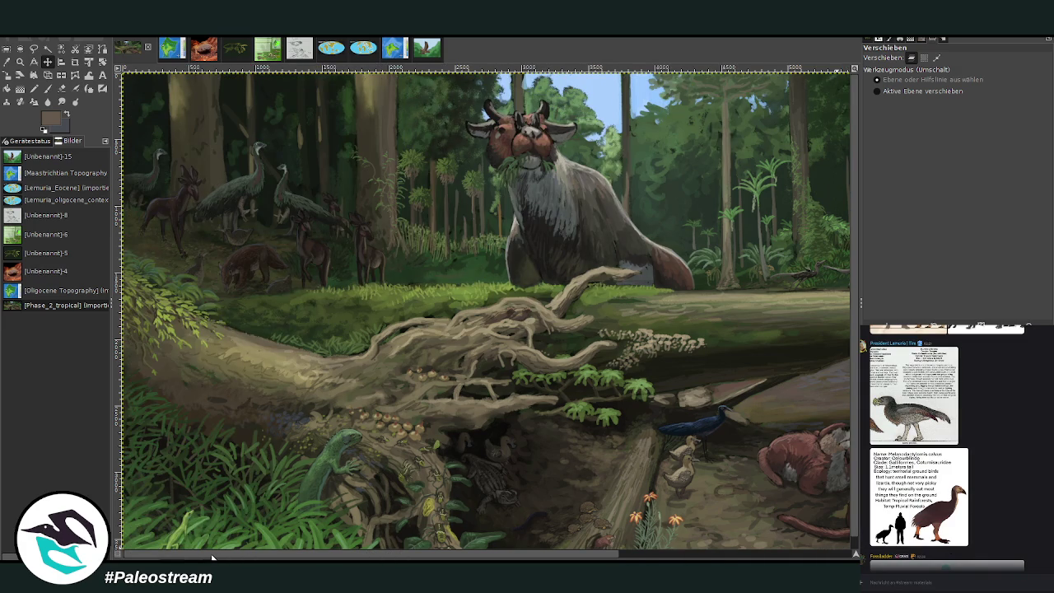
scroll(211, 558, right, 6)
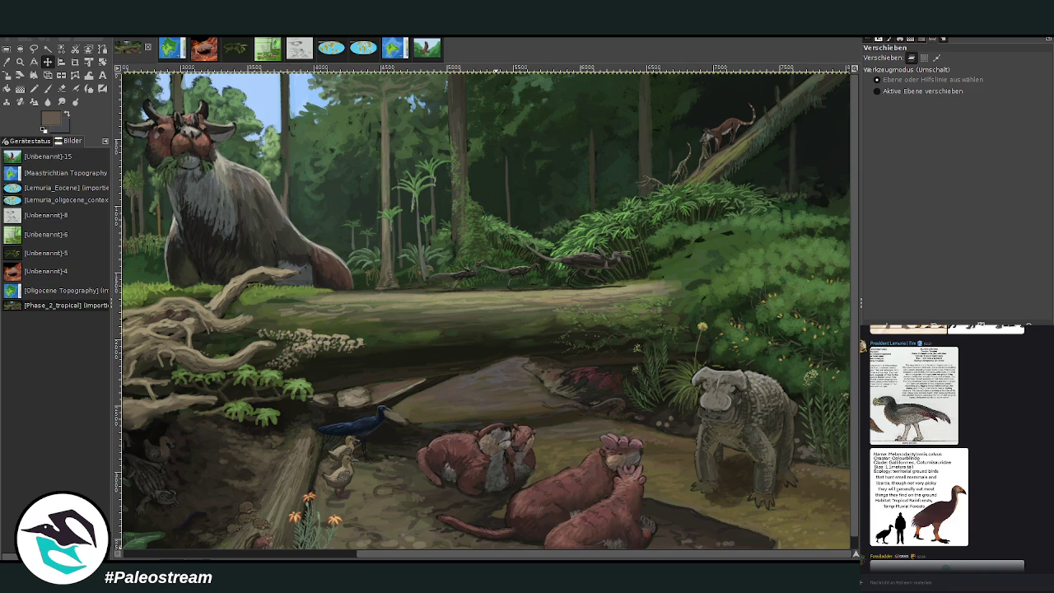
scroll(486, 310, left, 4)
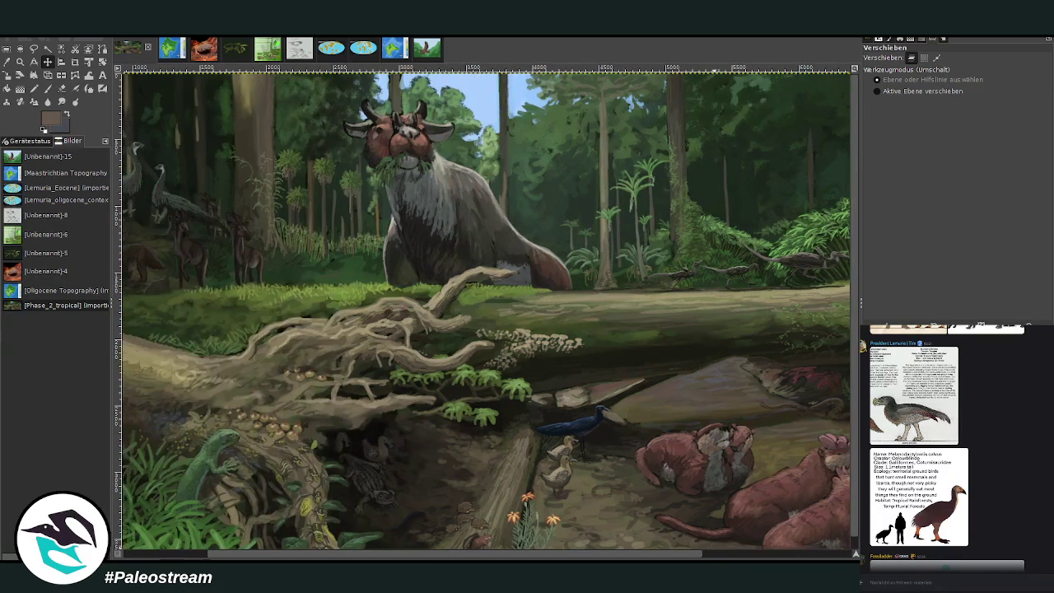
click(915, 508)
Paste the Melanodactylornis calvus card onto the painting
right_click(975, 519)
key(Escape)
key(ctrl+v)
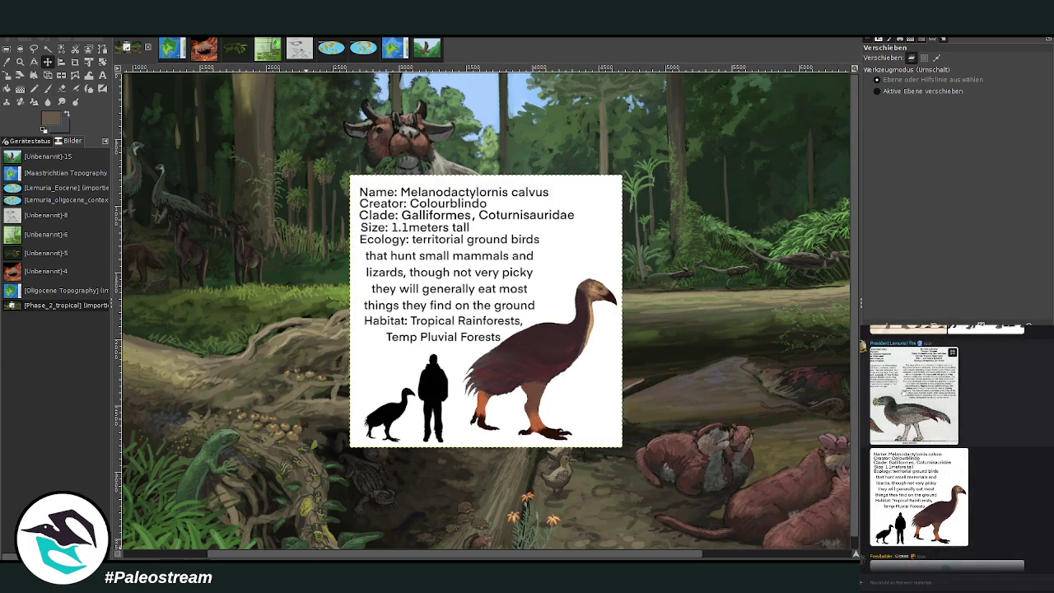
Copy the second ground-bird reference from chat, paste it, and place it at upper right
click(903, 393)
right_click(973, 461)
click(1012, 467)
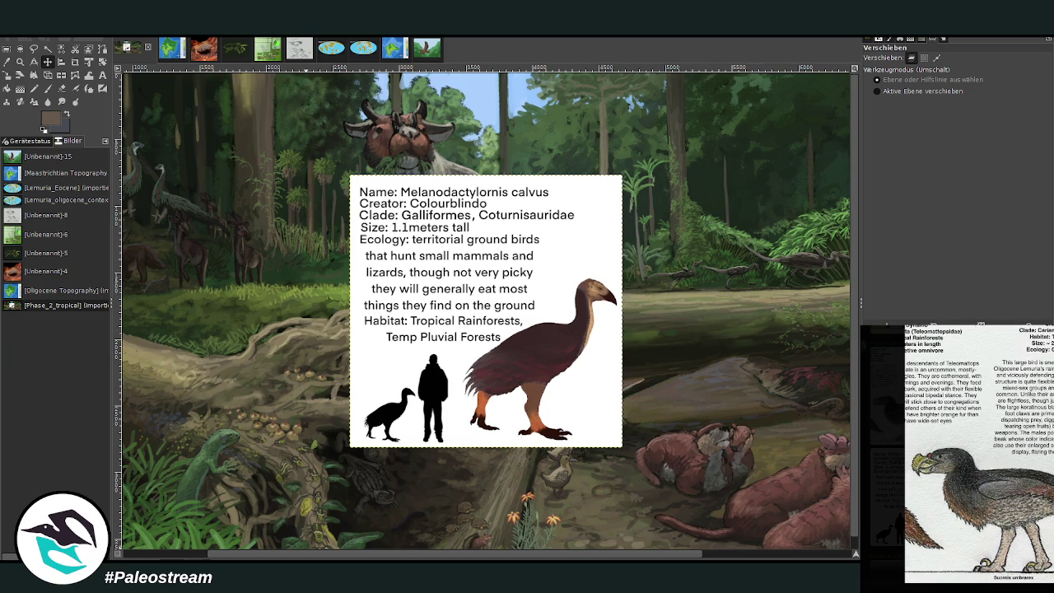
key(Escape)
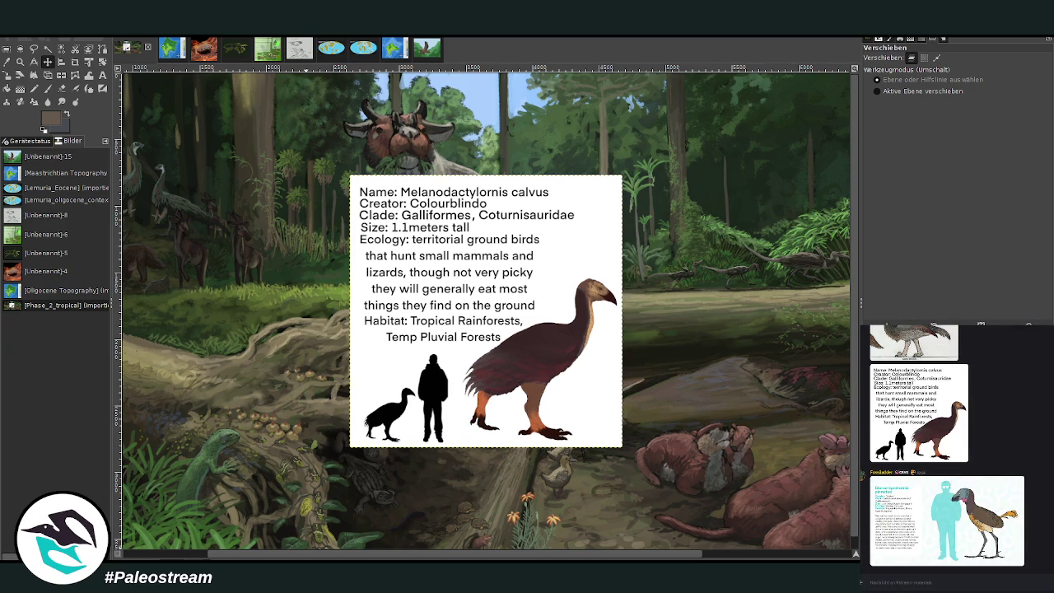
scroll(1032, 526, down, 10)
key(ctrl+v)
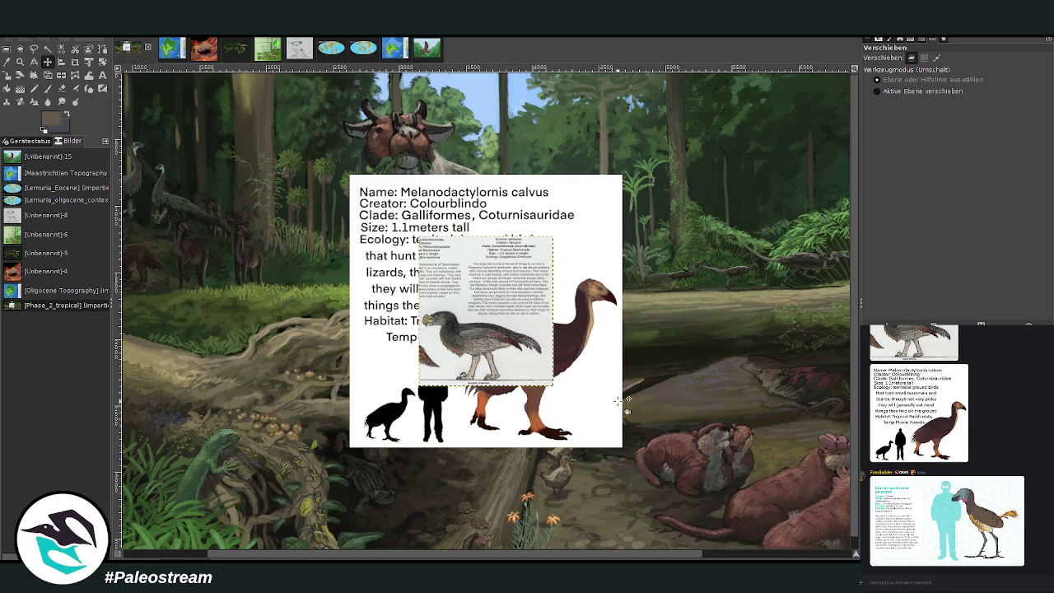
drag(478, 310, 748, 188)
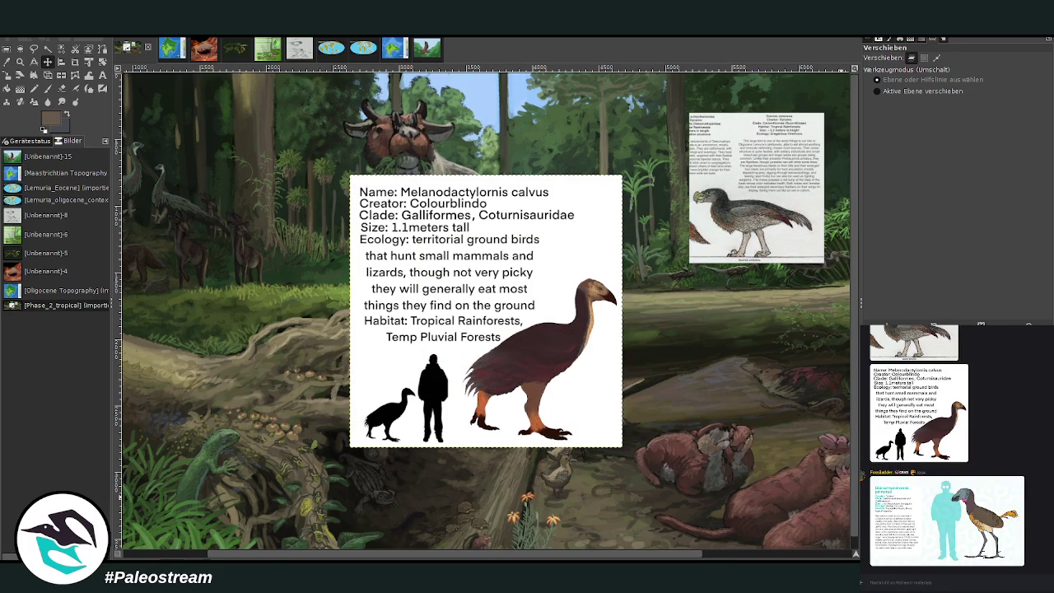
Scale the Melanodactylornis calvus card down to 945 × 945 px
click(7, 77)
click(486, 311)
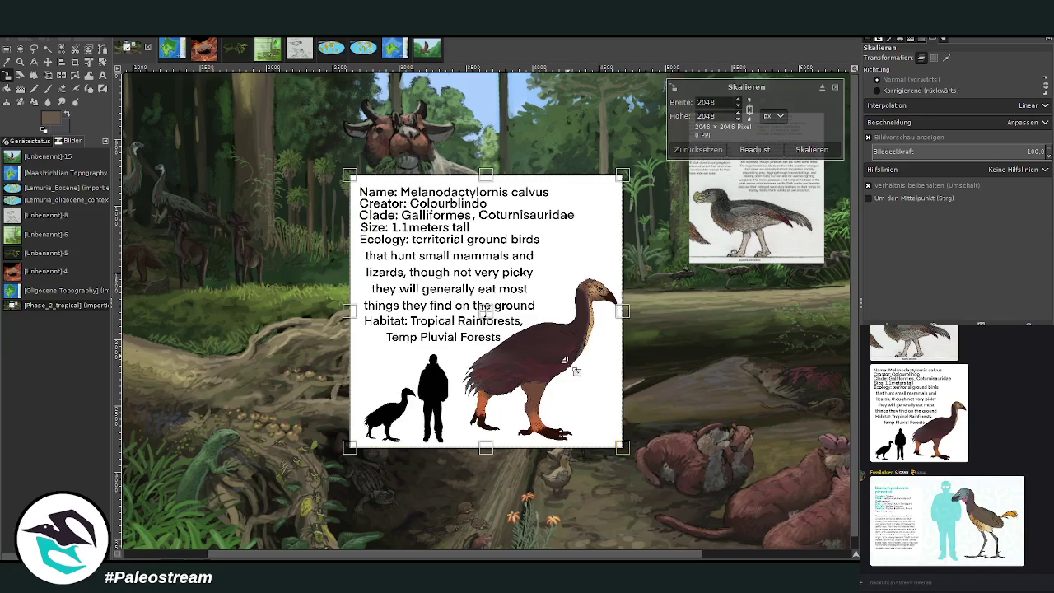
drag(622, 447, 496, 320)
mouse_move(423, 248)
mouse_down()
mouse_move(441, 268)
mouse_move(568, 248)
mouse_up()
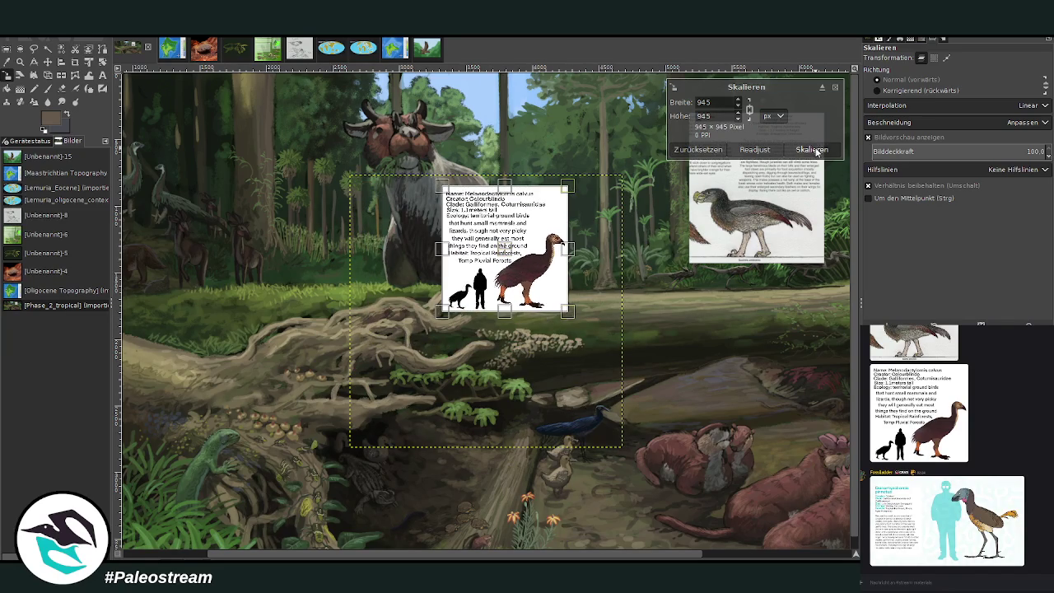
click(812, 149)
click(19, 61)
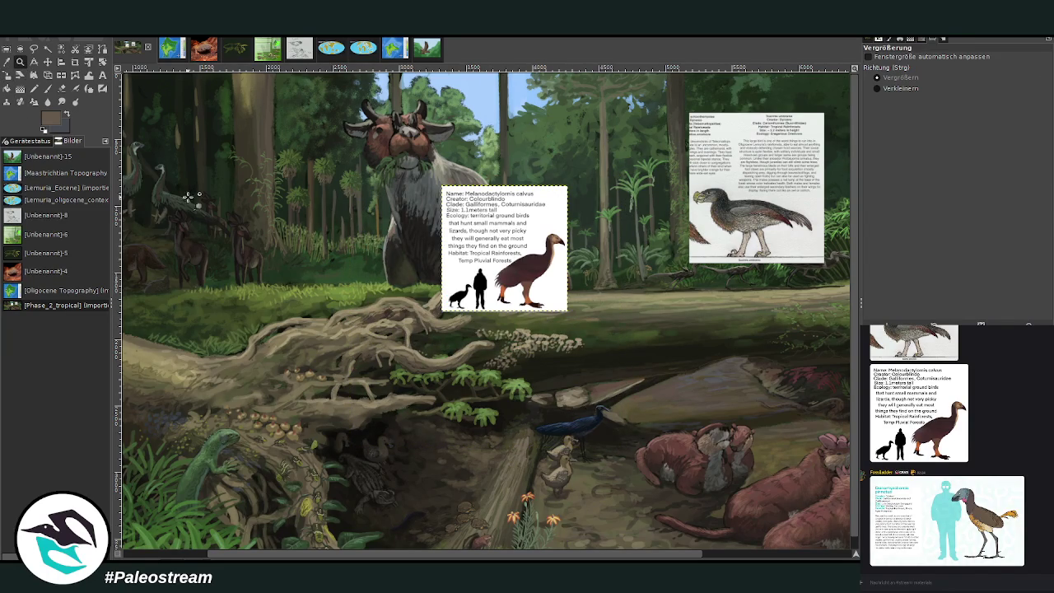
Zoom in on the trunk and nudge the info card slightly left and up
drag(188, 188, 565, 338)
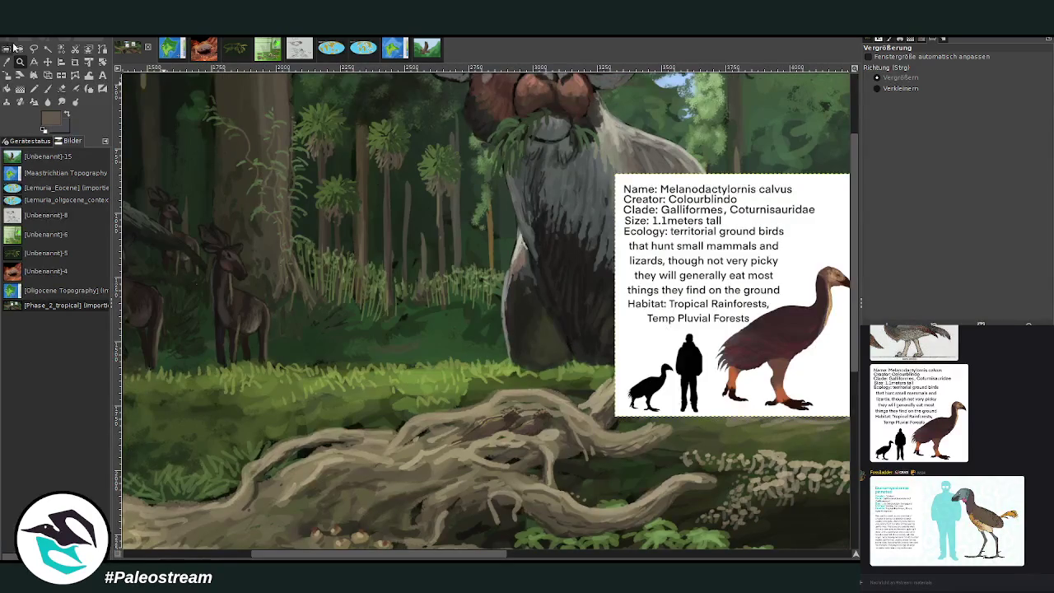
click(48, 61)
drag(631, 312, 536, 300)
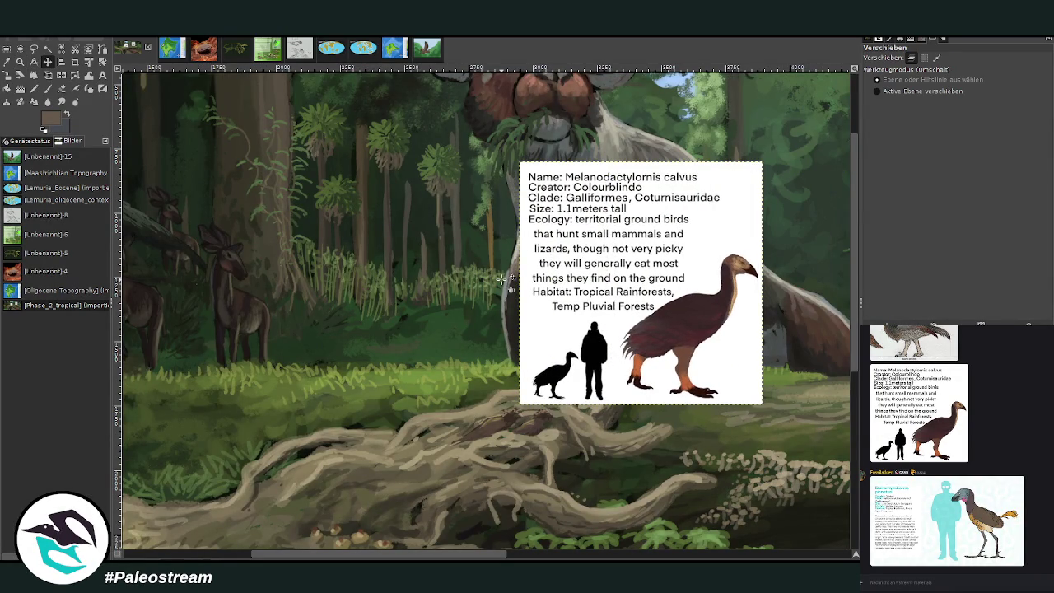
key(z)
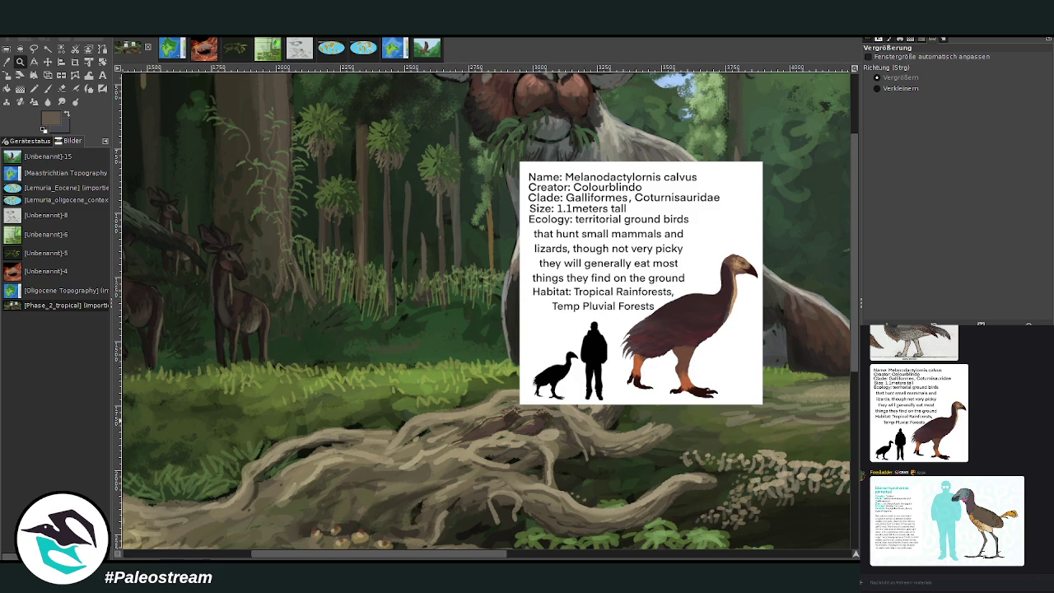
Sample the deer's dark brown and set up a larger Chalk 03 brush at 92.4 opacity
key(o)
click(246, 302)
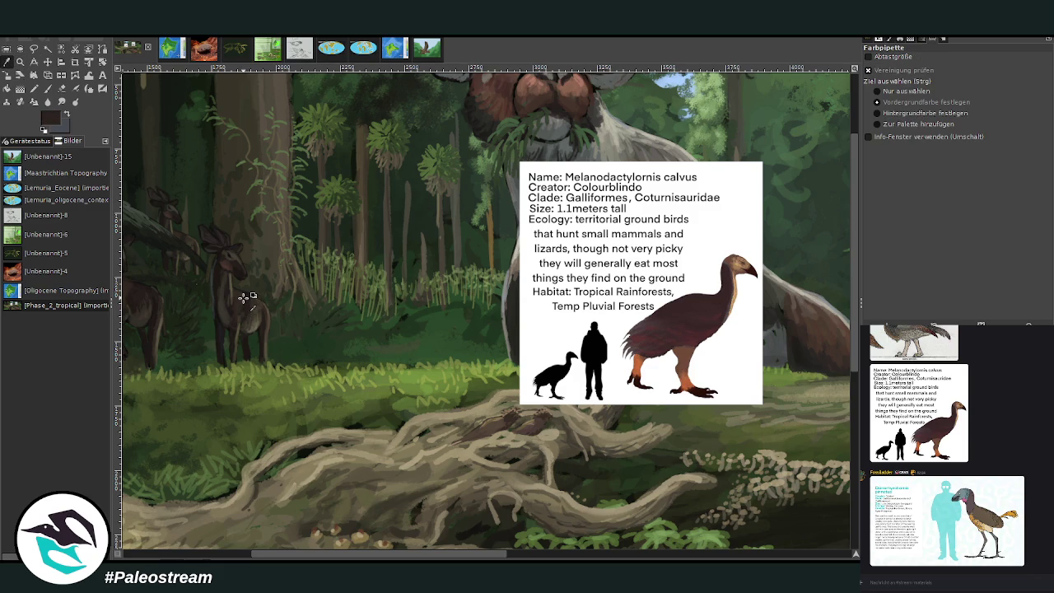
key(p)
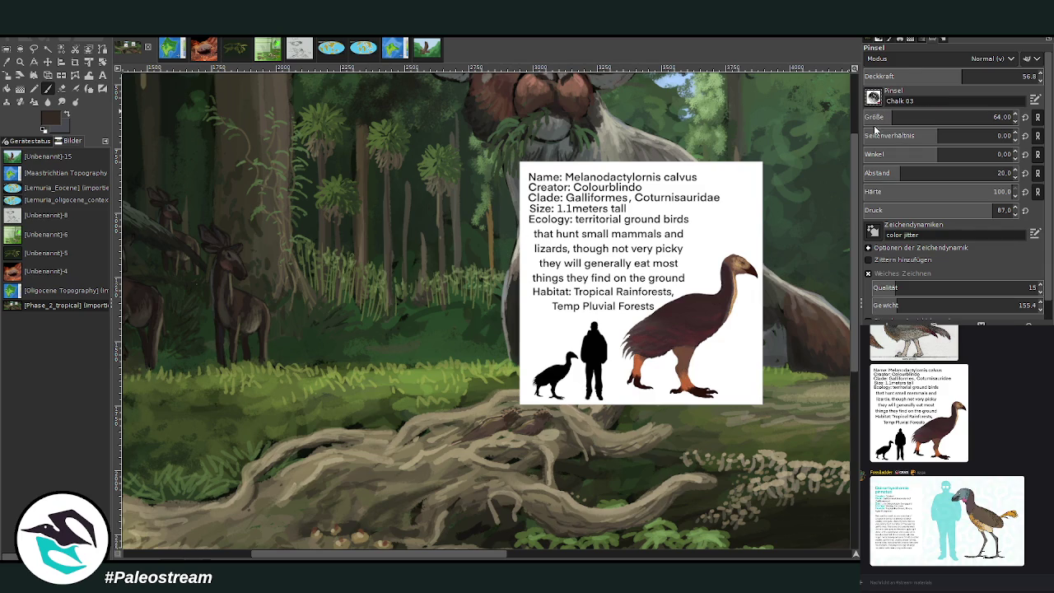
click(995, 75)
click(993, 117)
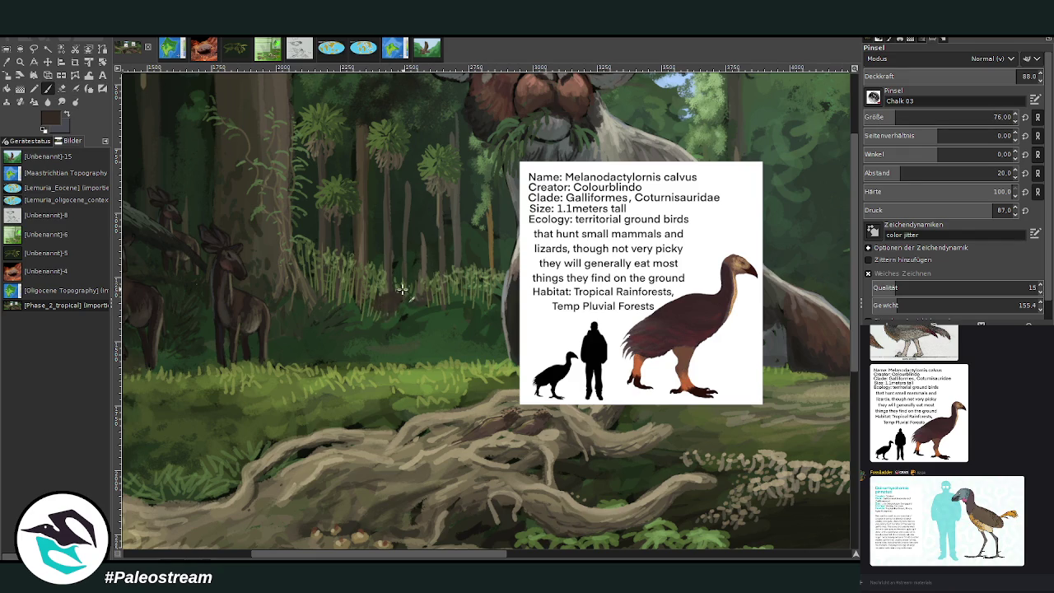
drag(964, 78, 988, 78)
key(minus)
key(minus)
key(minus)
key(minus)
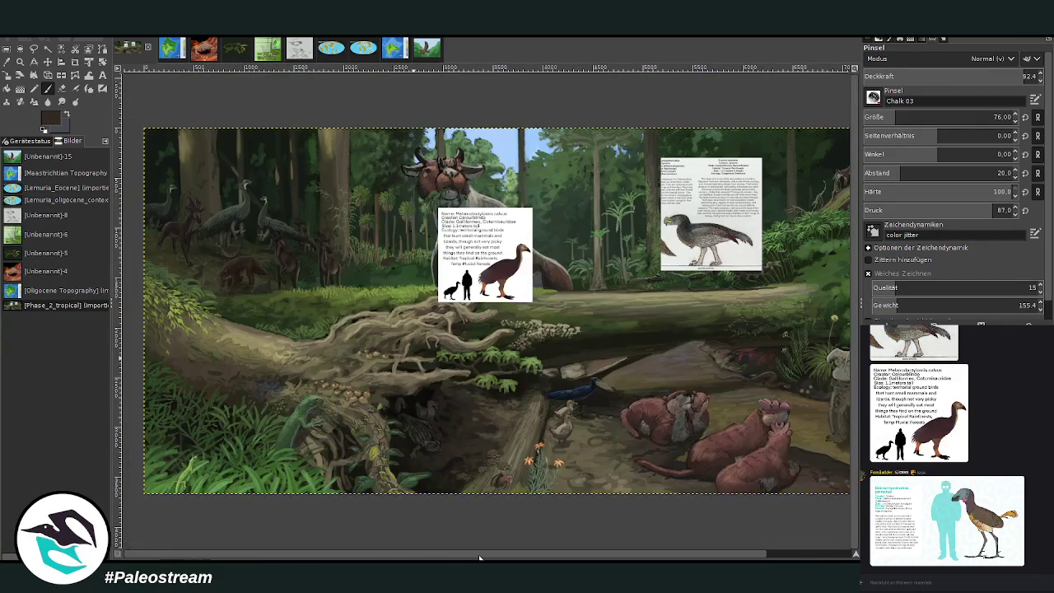
Paint the bird's dark body with a raised head and neck in the forest behind the deer
click(20, 61)
drag(280, 169, 526, 386)
drag(374, 143, 680, 422)
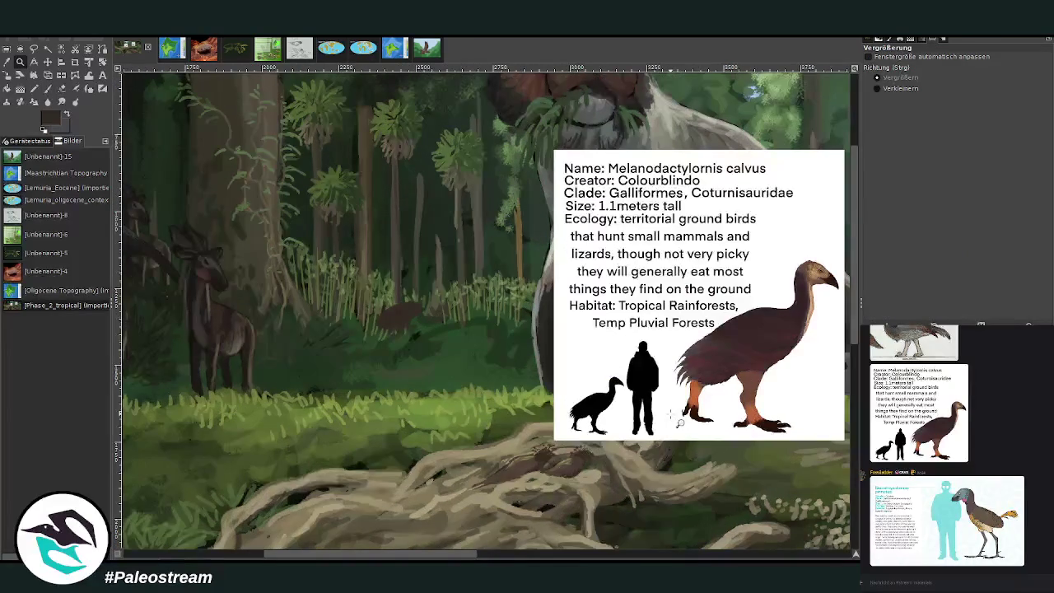
click(47, 88)
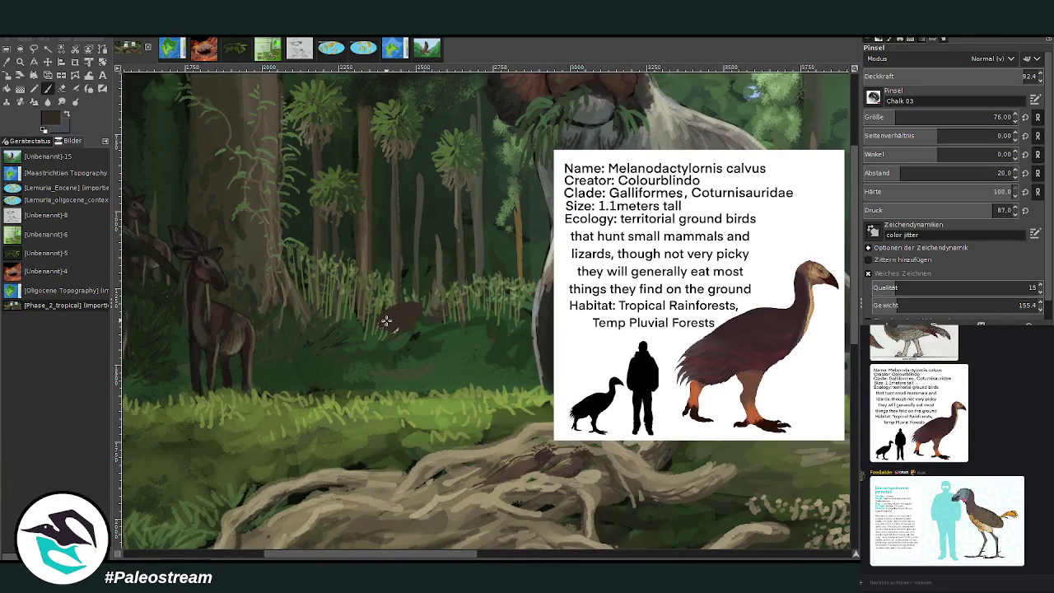
drag(375, 320, 411, 323)
mouse_move(412, 312)
mouse_down()
mouse_move(427, 296)
mouse_move(421, 280)
mouse_up()
drag(387, 328, 406, 325)
Add lighter greyish-brown strokes on the bird's back at opacity 63.4, size 27
click(974, 77)
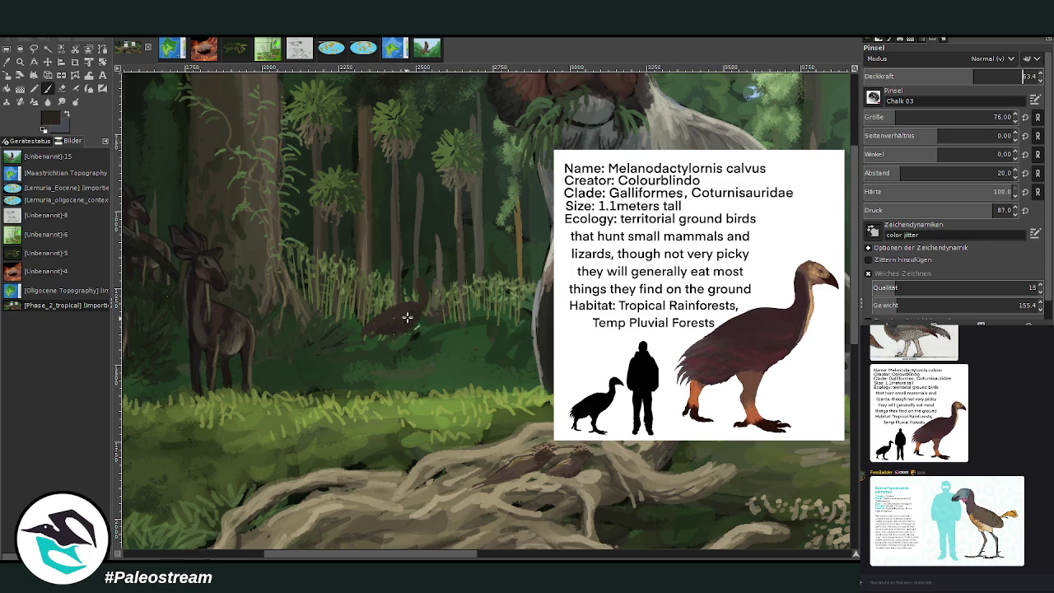
ctrl+click(844, 357)
click(873, 117)
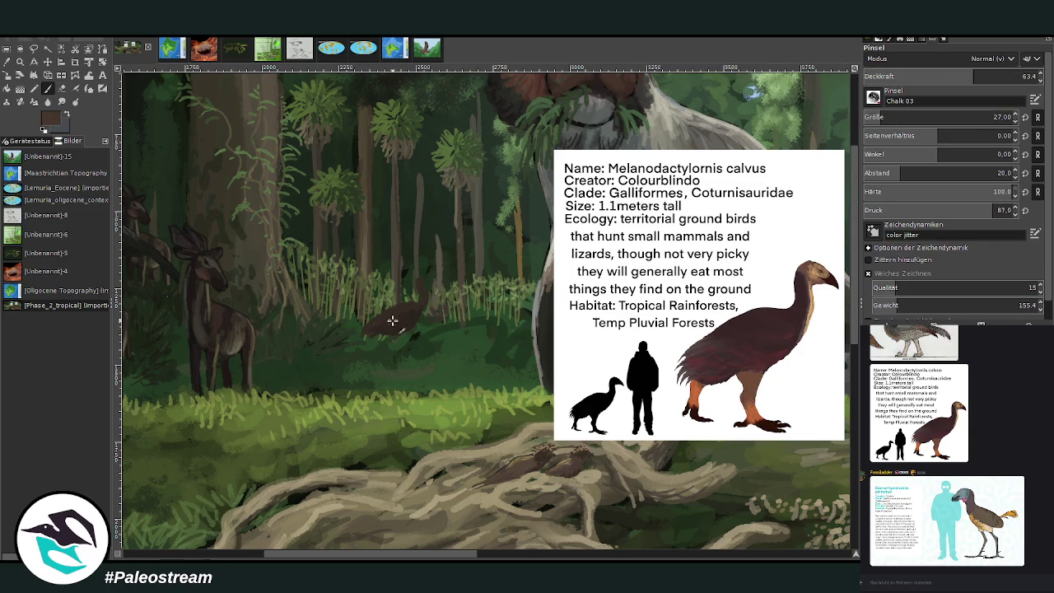
ctrl+click(831, 330)
drag(411, 300, 366, 328)
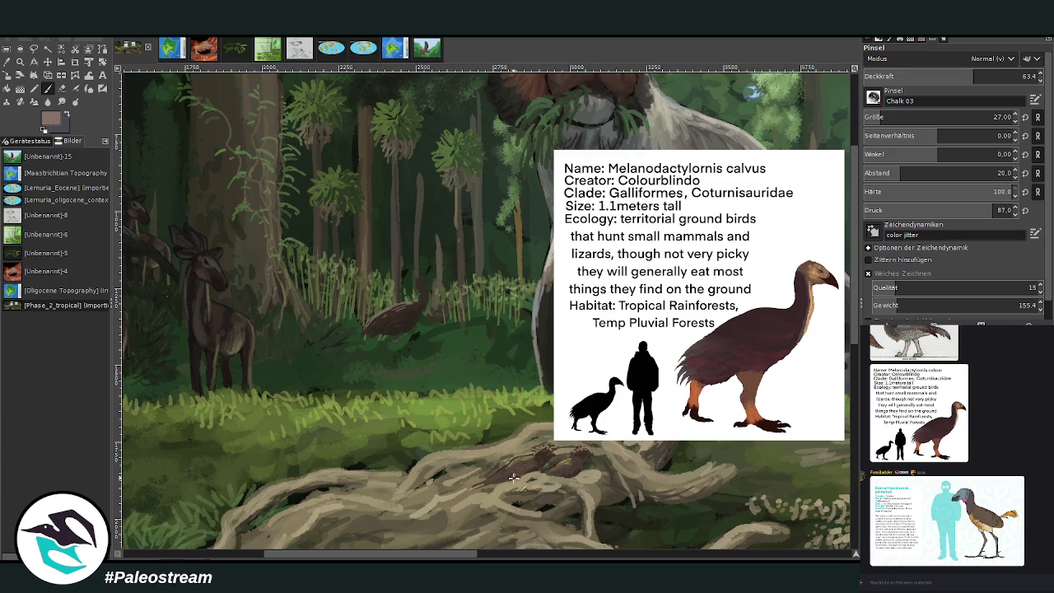
drag(465, 552, 482, 552)
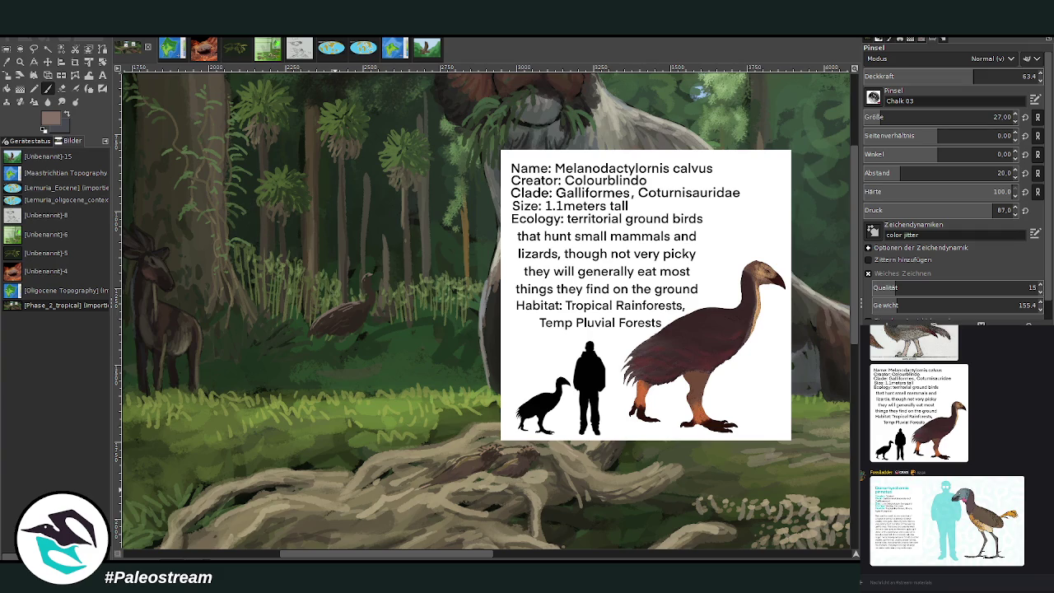
click(47, 62)
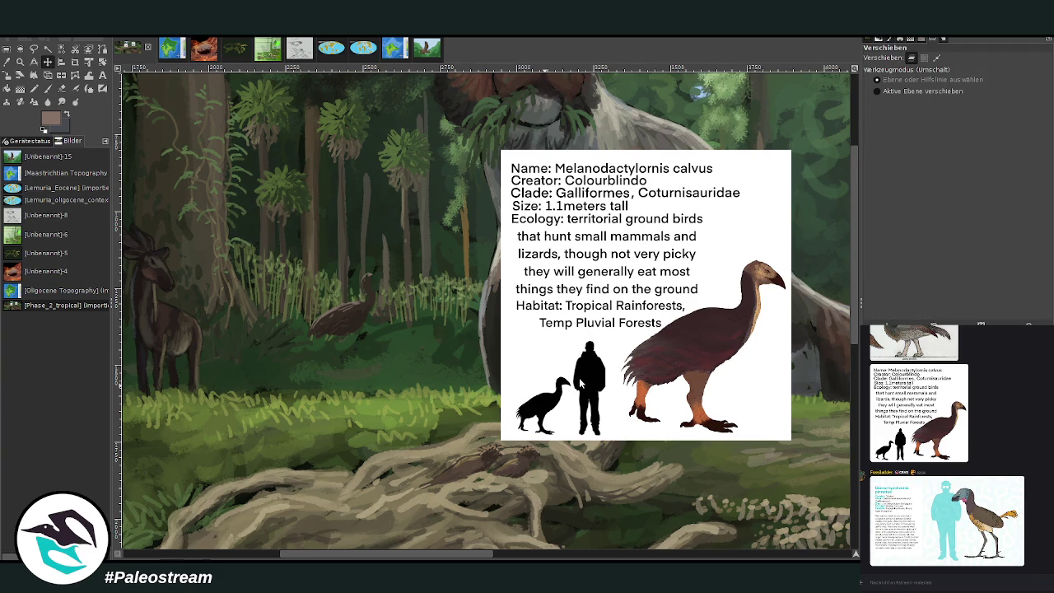
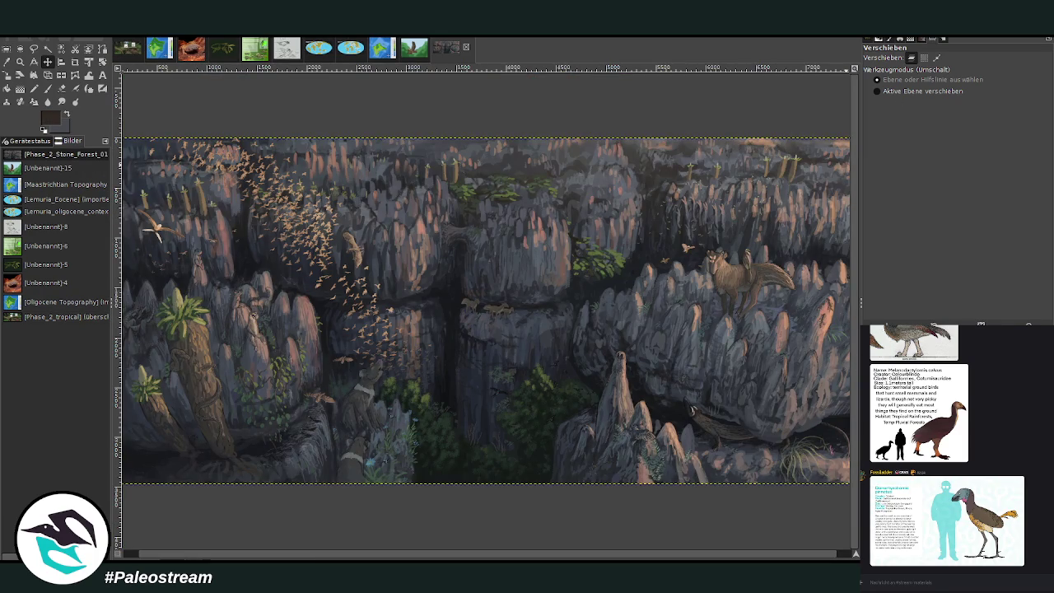
Zoom in on the bird perched on the rock pinnacle, then zoom back out to fit the panorama
key(z)
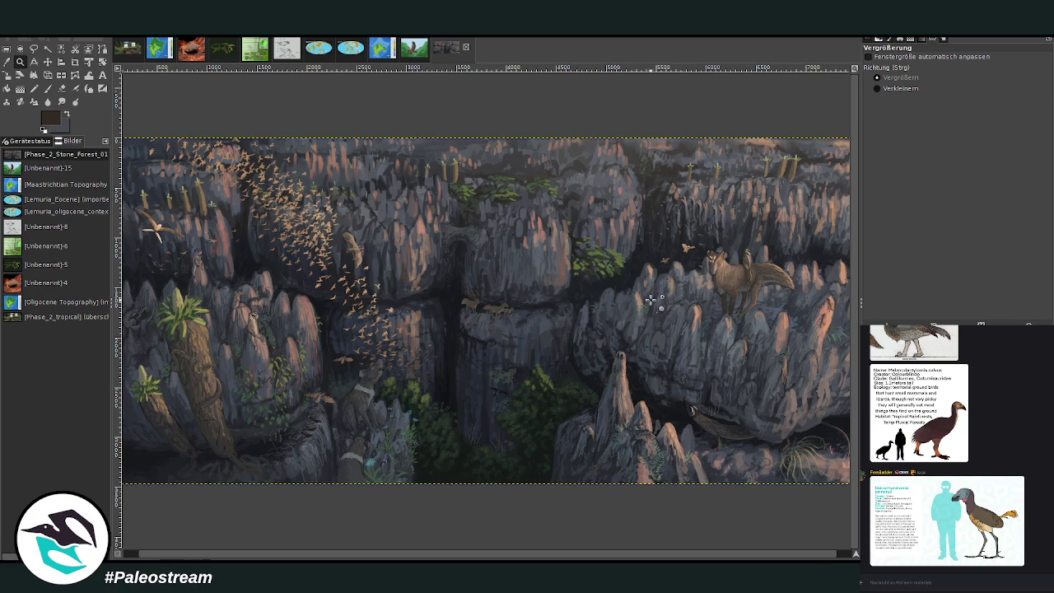
scroll(788, 557, right, 1)
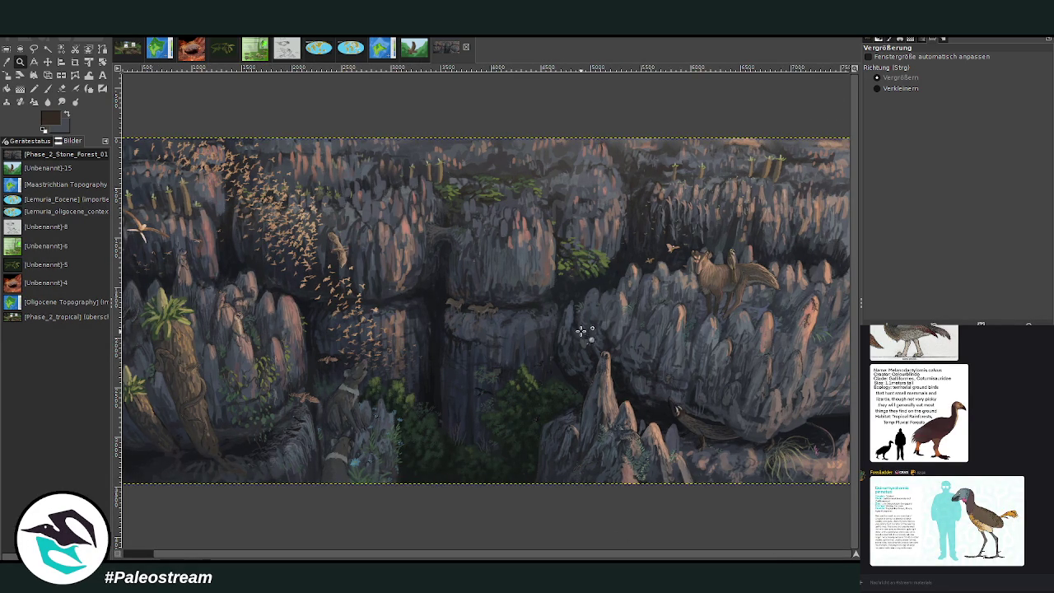
drag(572, 311, 639, 401)
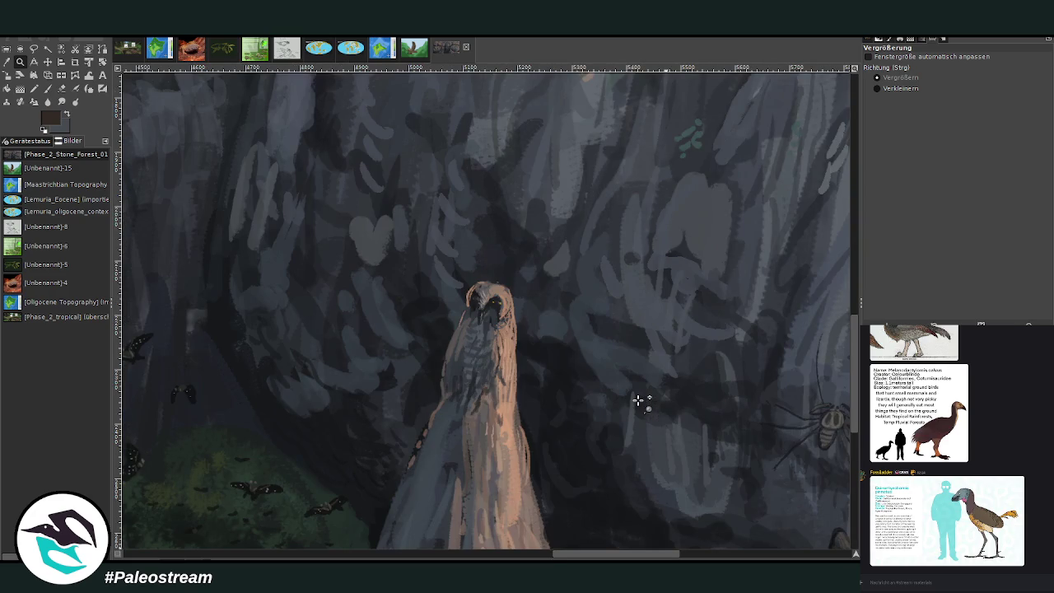
drag(395, 212, 579, 437)
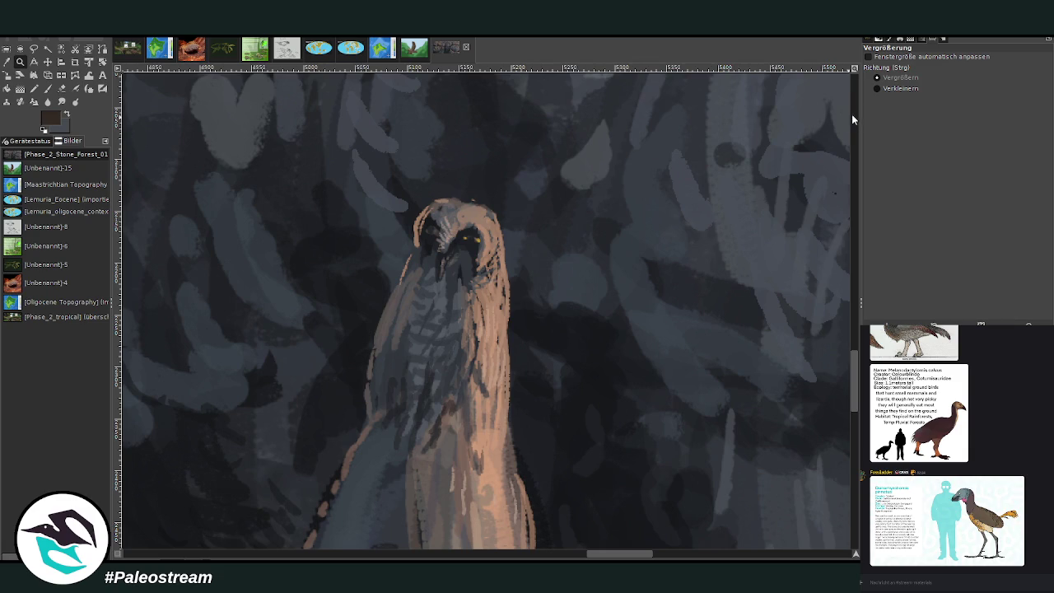
click(880, 87)
click(653, 277)
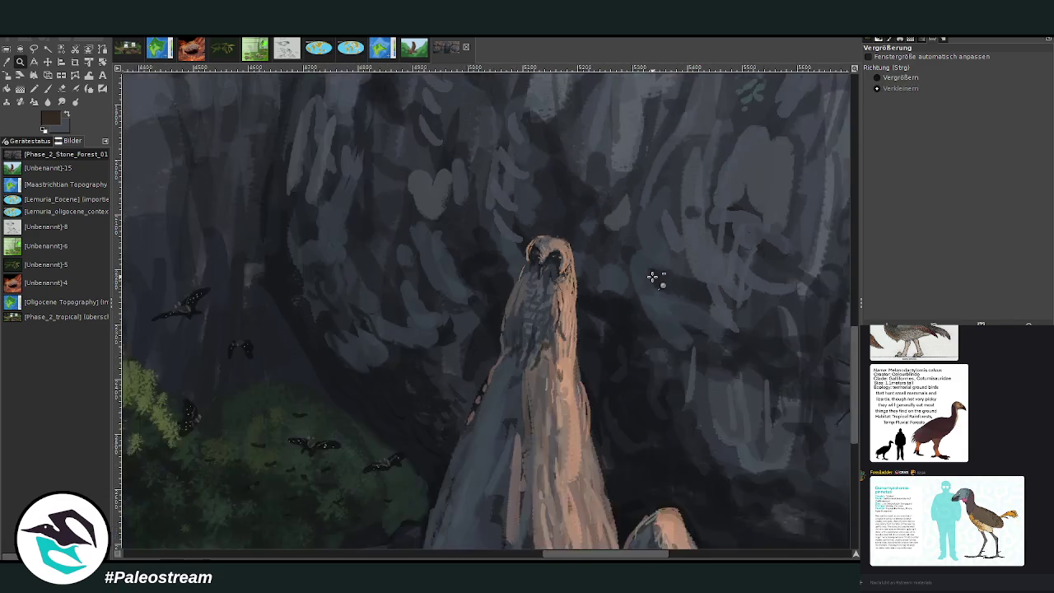
click(653, 278)
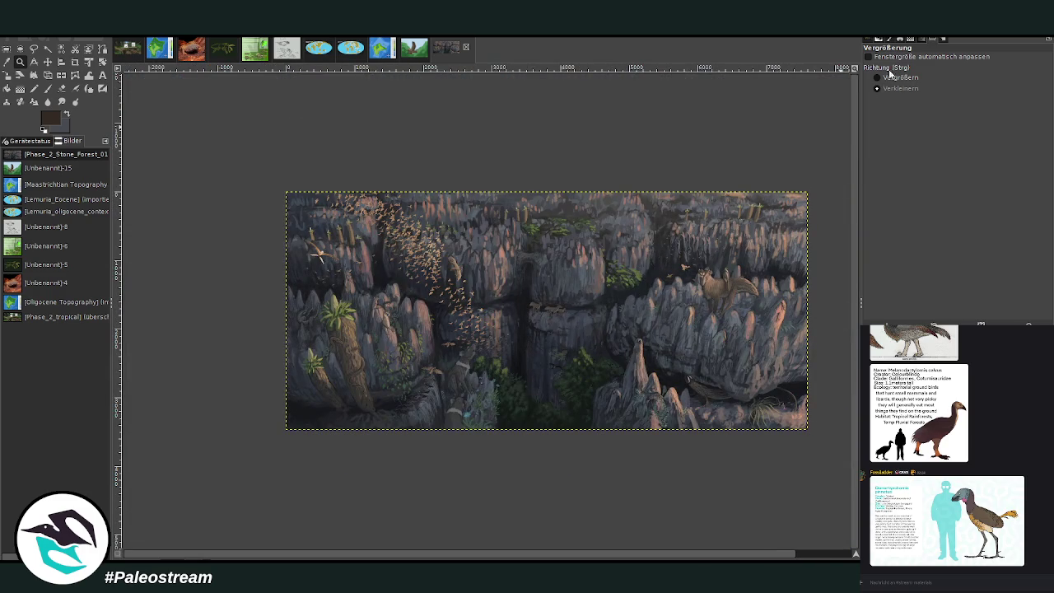
click(878, 78)
drag(283, 186, 810, 435)
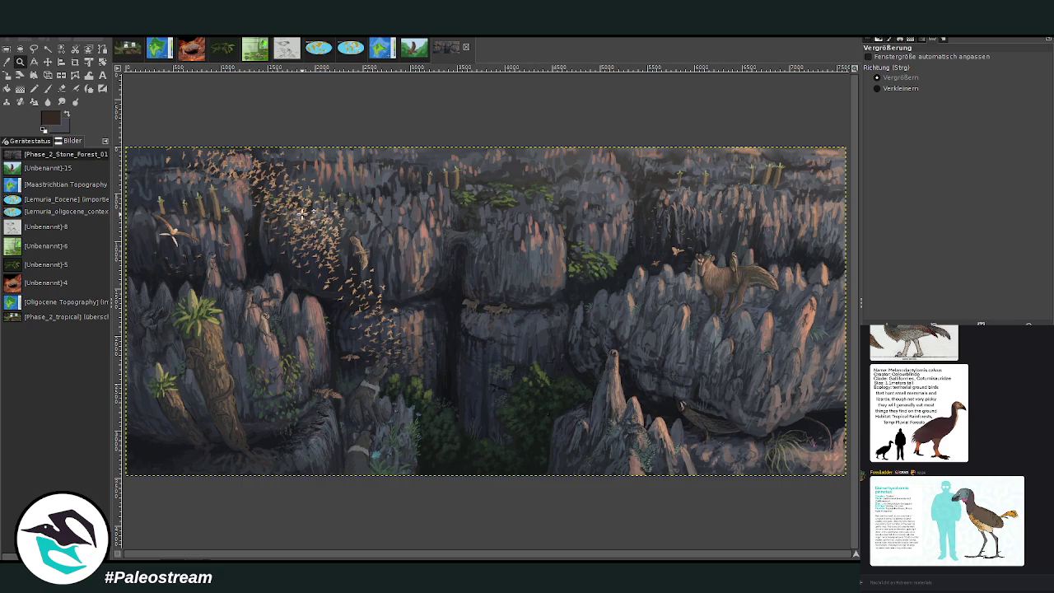
Zoom in on the primate sitting on the rocks, then refit the whole panorama
drag(245, 300, 298, 350)
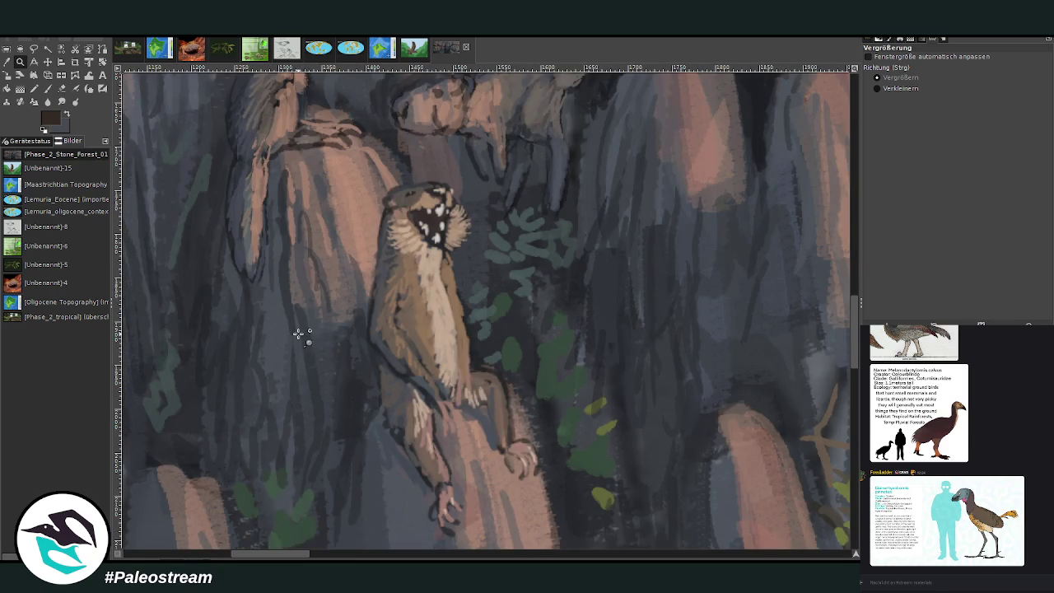
ctrl+click(338, 309)
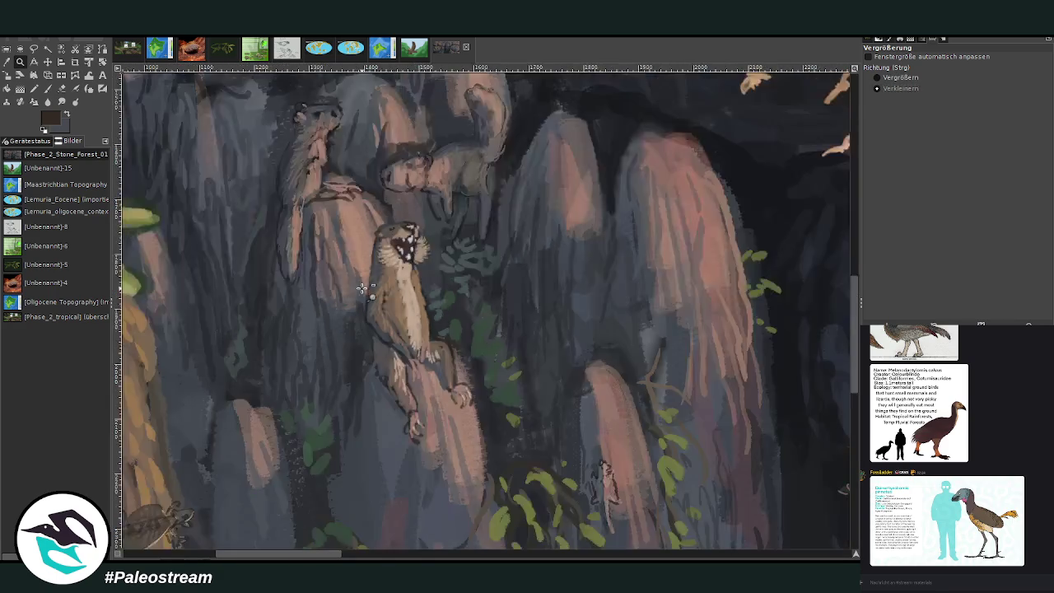
ctrl+click(361, 289)
click(360, 288)
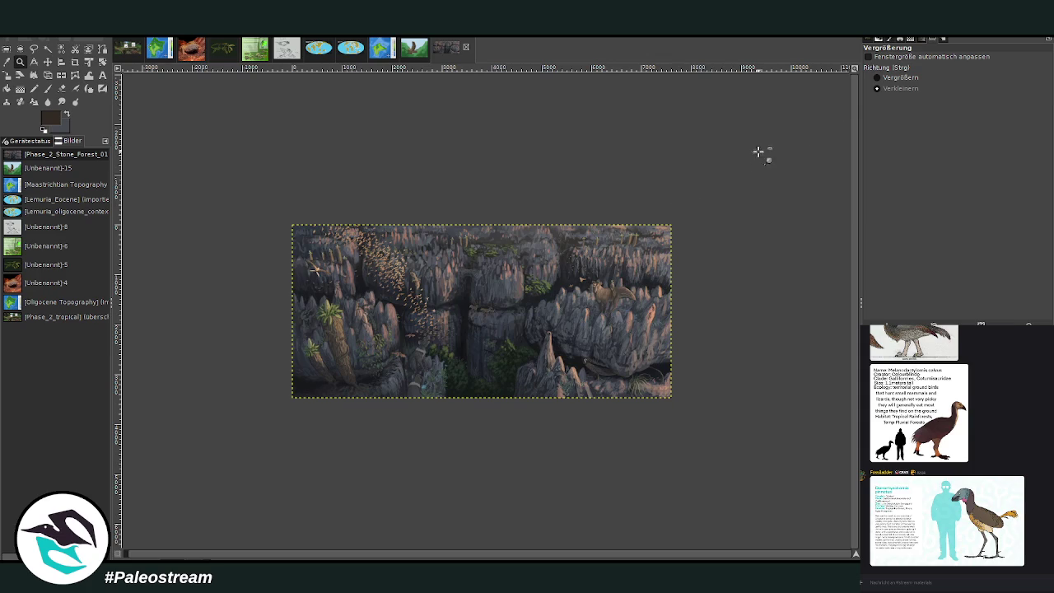
click(889, 77)
mouse_move(287, 219)
mouse_down()
mouse_move(655, 404)
mouse_move(683, 403)
mouse_up()
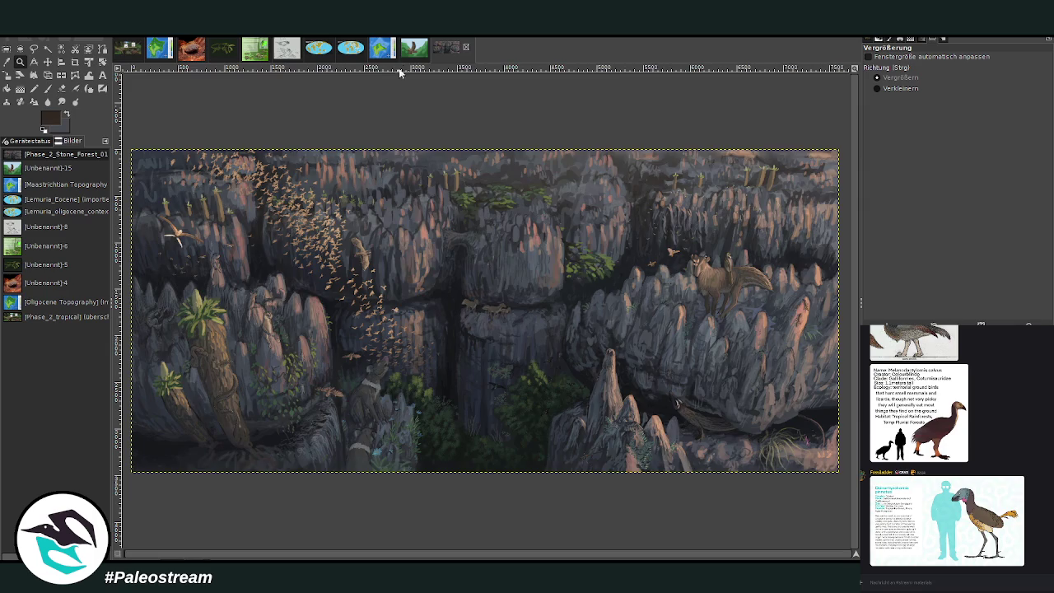
Bring up the tropical rainforest painting and get the Paintbrush ready
click(415, 50)
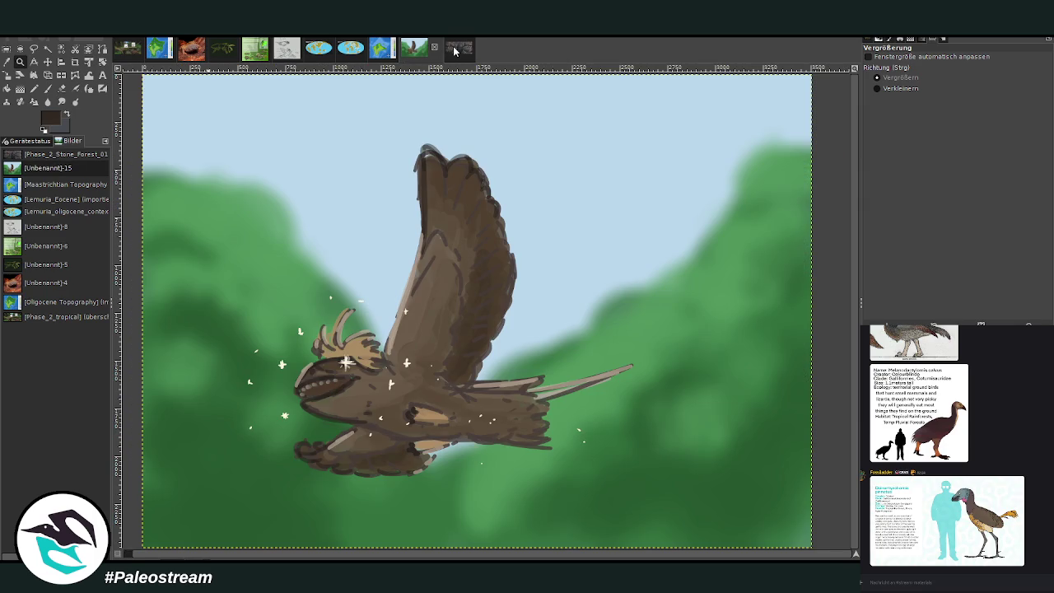
click(453, 49)
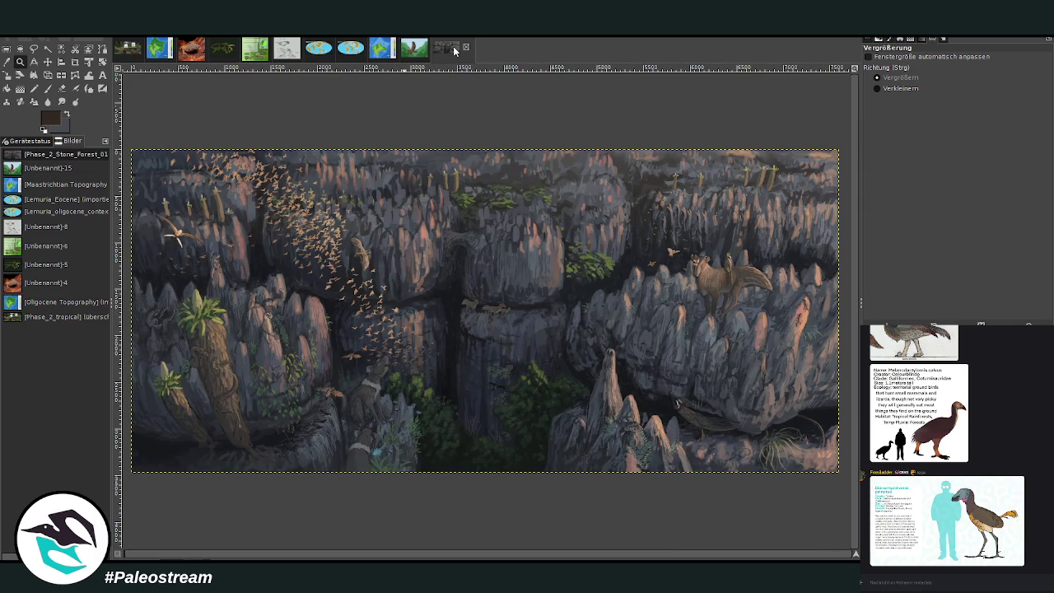
click(127, 52)
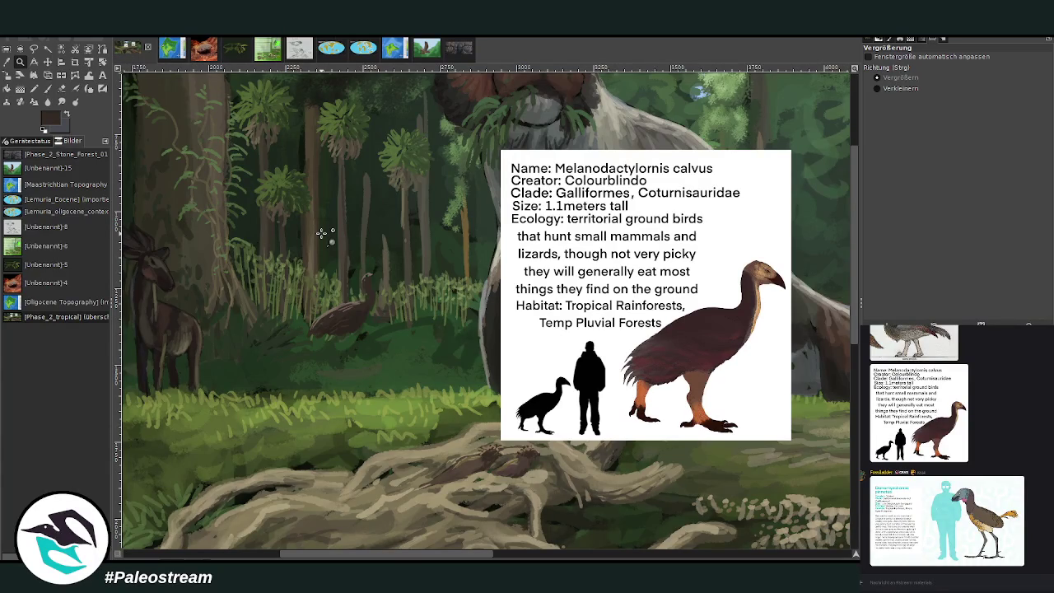
click(47, 88)
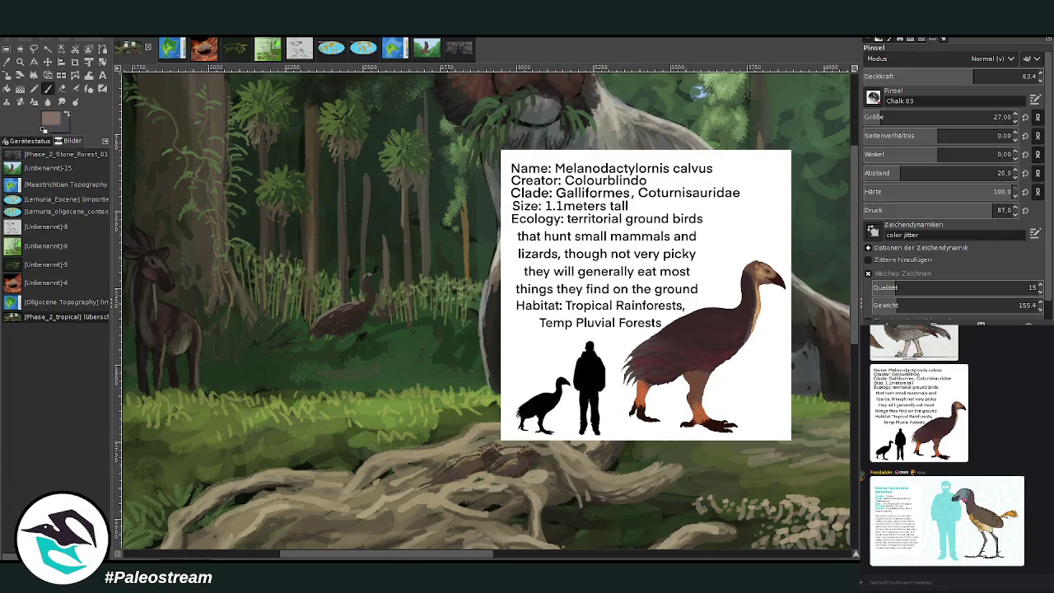
mouse_move(374, 557)
mouse_down()
mouse_move(353, 559)
mouse_move(372, 559)
mouse_up()
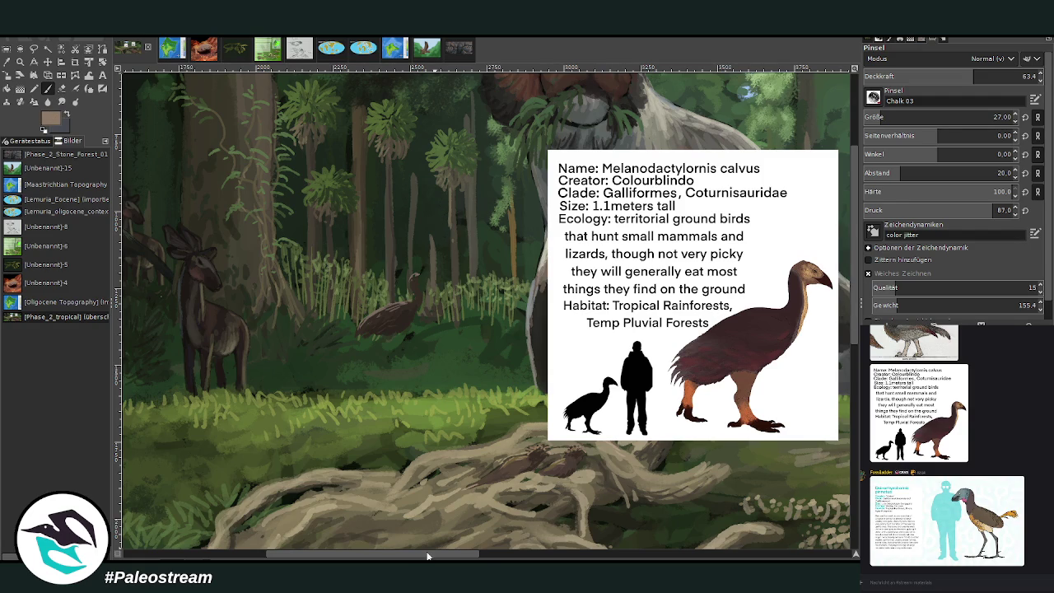
scroll(431, 554, right, 1)
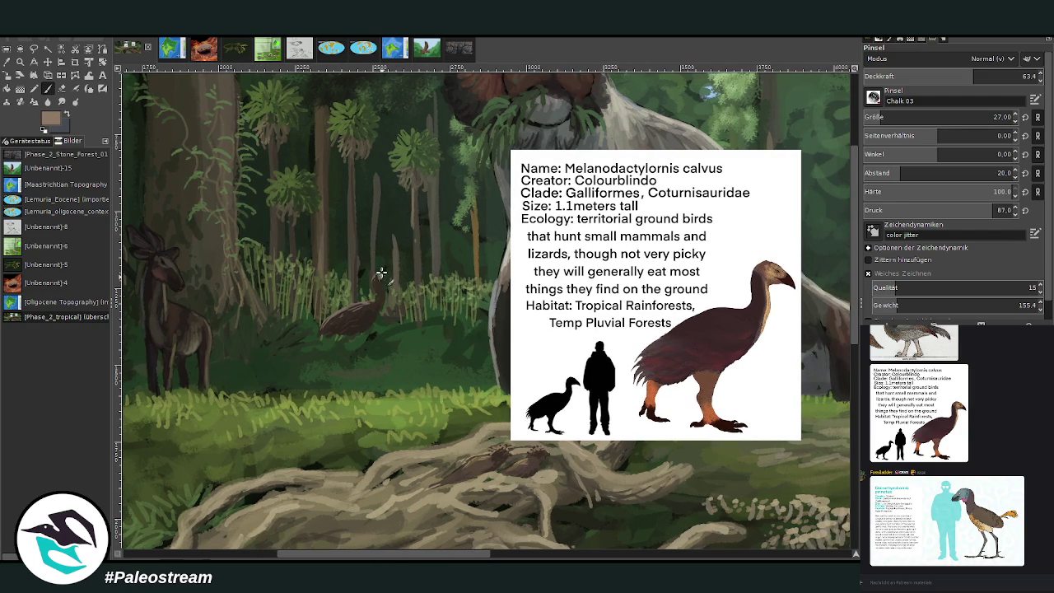
Shade the small bird's body with grey-brown sampled from it at higher opacity
drag(388, 278, 376, 279)
key(ctrl+z)
ctrl+click(834, 335)
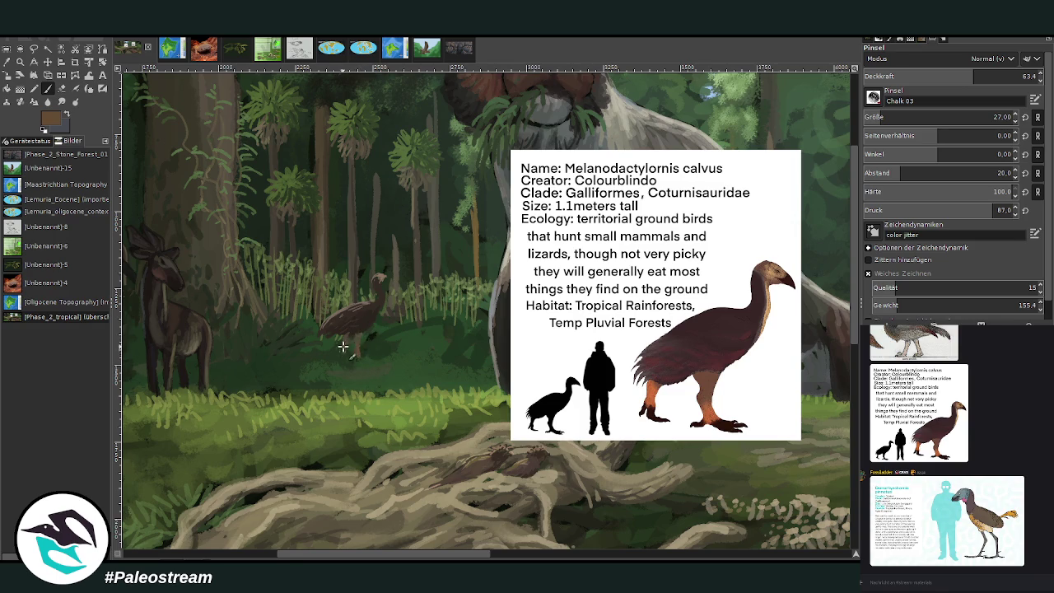
ctrl+click(753, 263)
ctrl+click(837, 345)
drag(974, 76, 1023, 76)
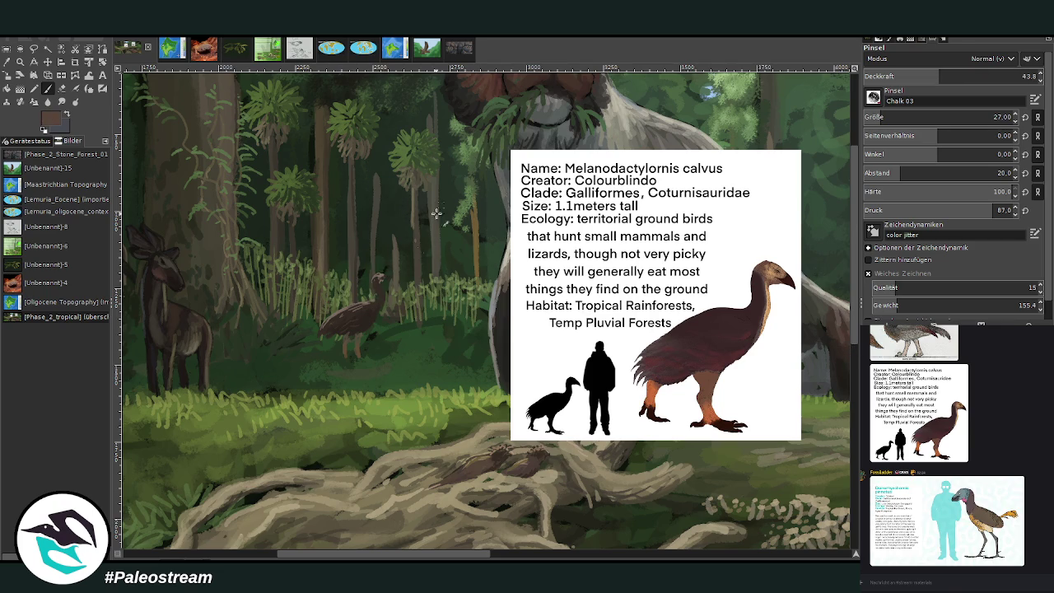
drag(361, 311, 353, 308)
key(o)
click(342, 351)
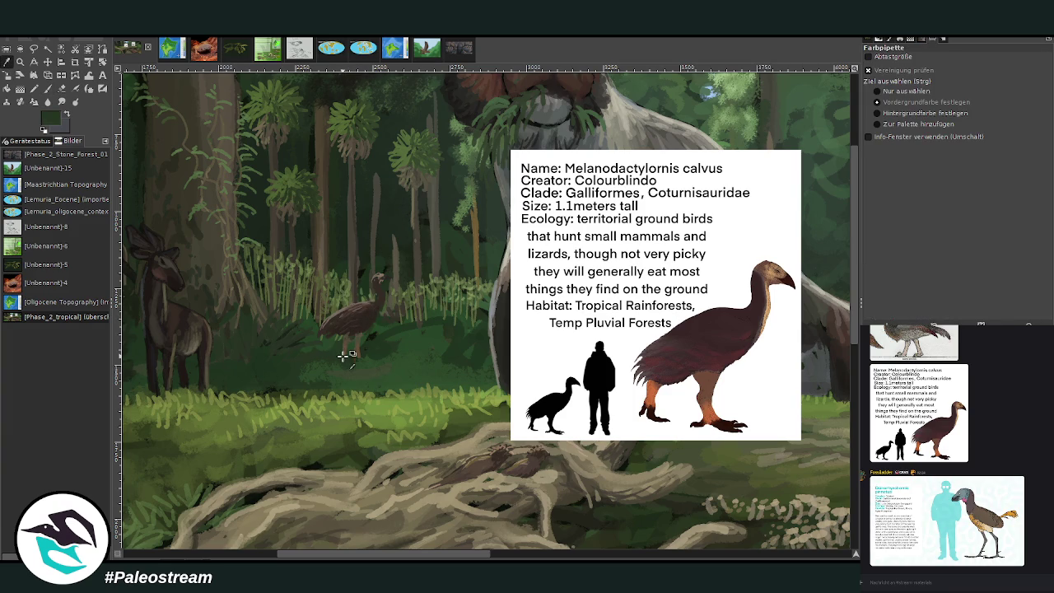
Set brush size 33 and opacity 79.8, and sample a brighter grass green
key(p)
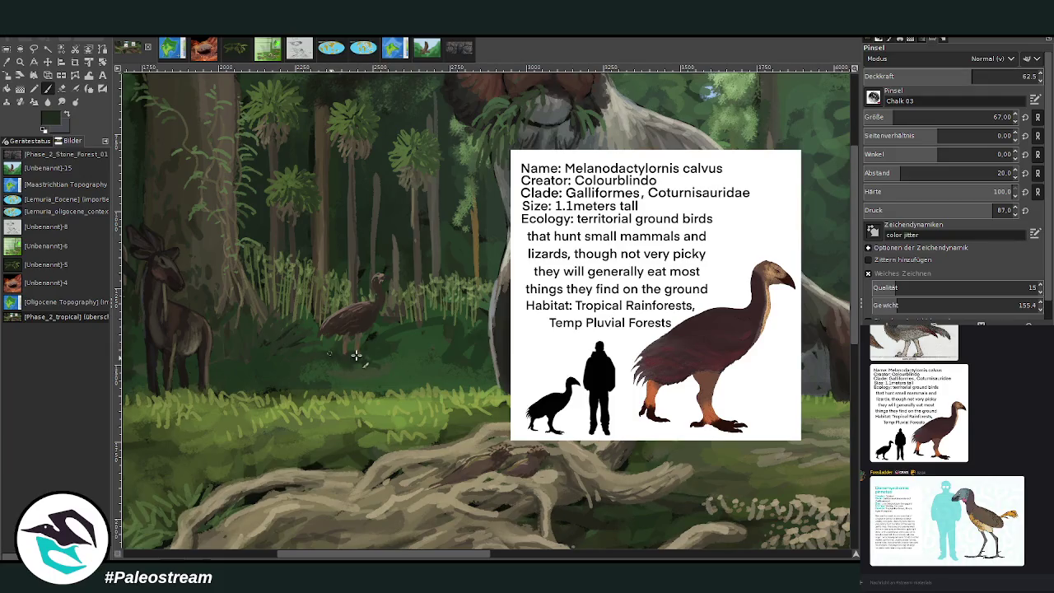
drag(994, 66, 1003, 68)
click(888, 117)
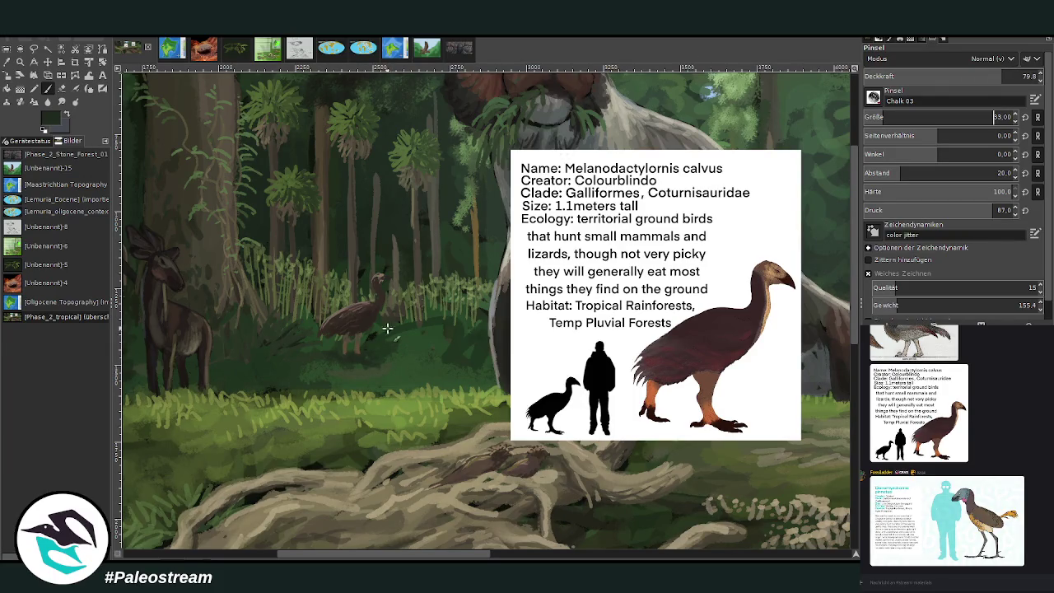
key(o)
click(375, 370)
click(846, 338)
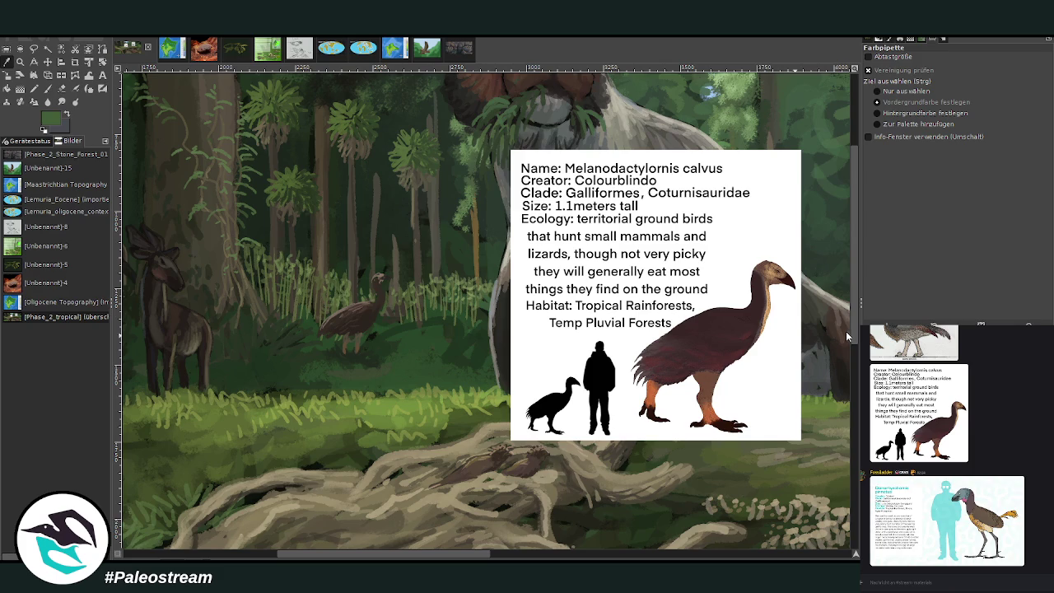
click(852, 328)
Paint light green grass blades around the bird's feet at varying opacities
key(p)
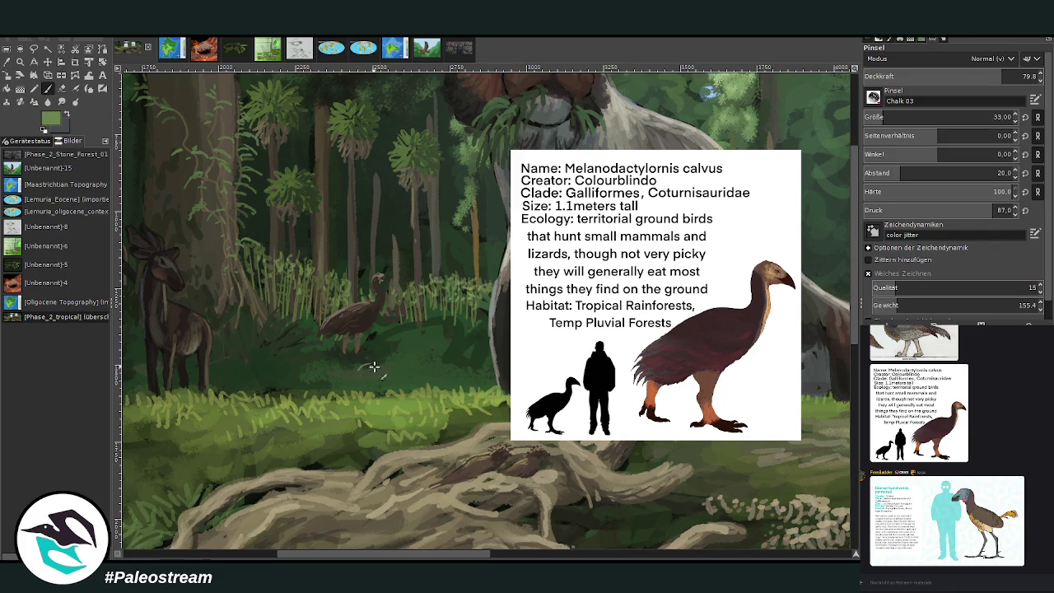
click(962, 76)
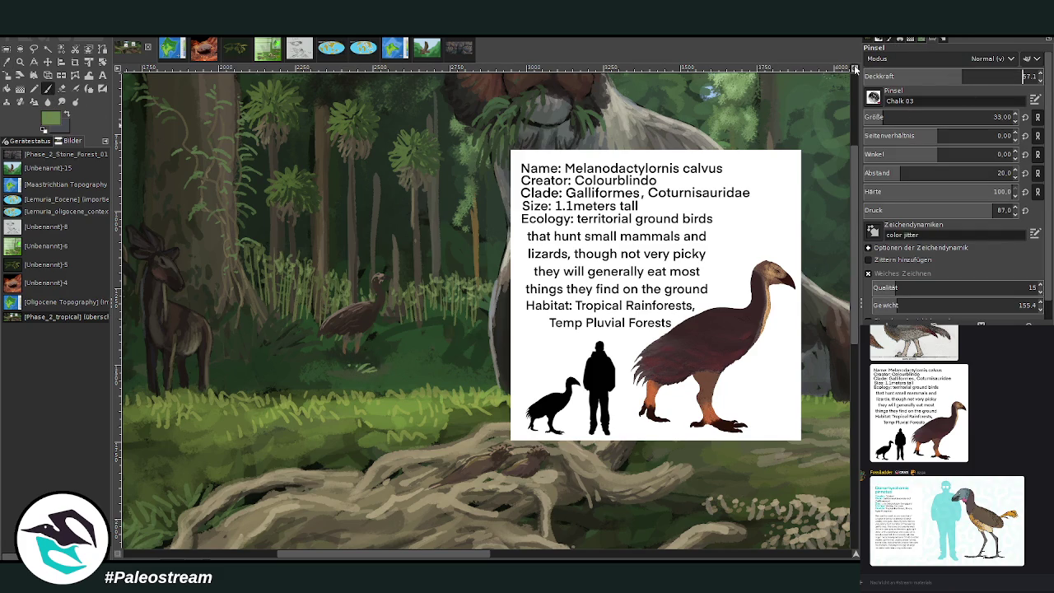
mouse_move(367, 364)
mouse_down()
mouse_move(346, 370)
mouse_move(371, 376)
mouse_up()
click(948, 76)
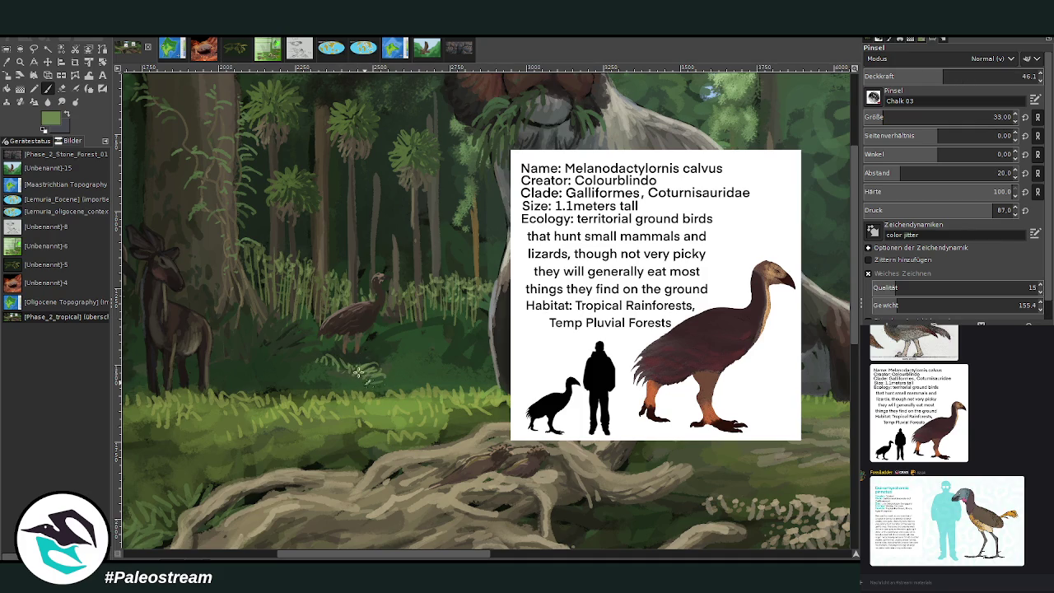
drag(325, 368, 307, 357)
click(920, 76)
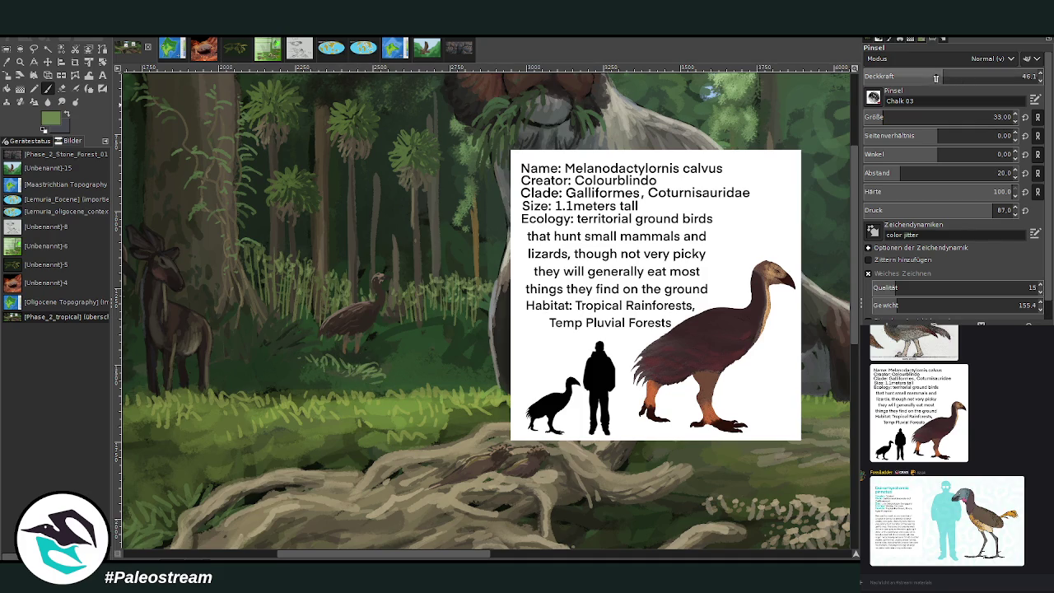
drag(397, 383, 308, 362)
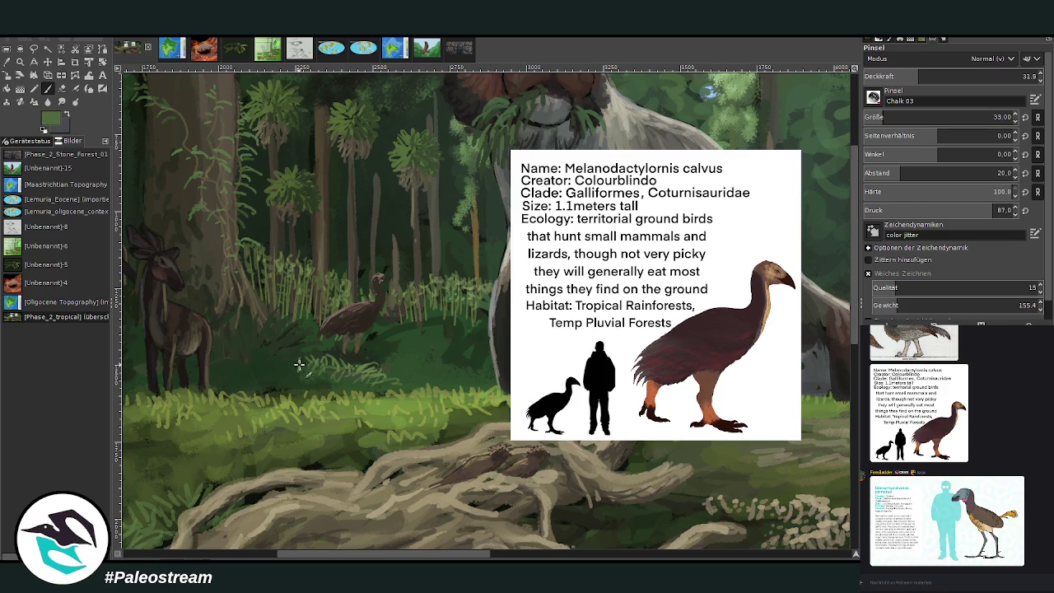
drag(302, 352, 297, 347)
Adjust the brush opacity, settling at about 51.4
click(944, 75)
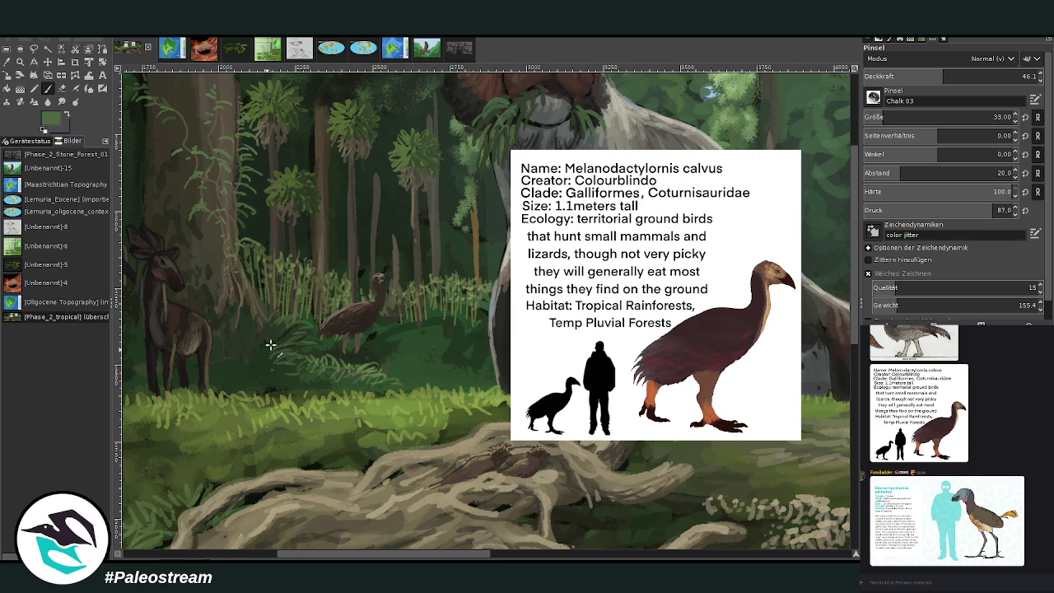
click(917, 76)
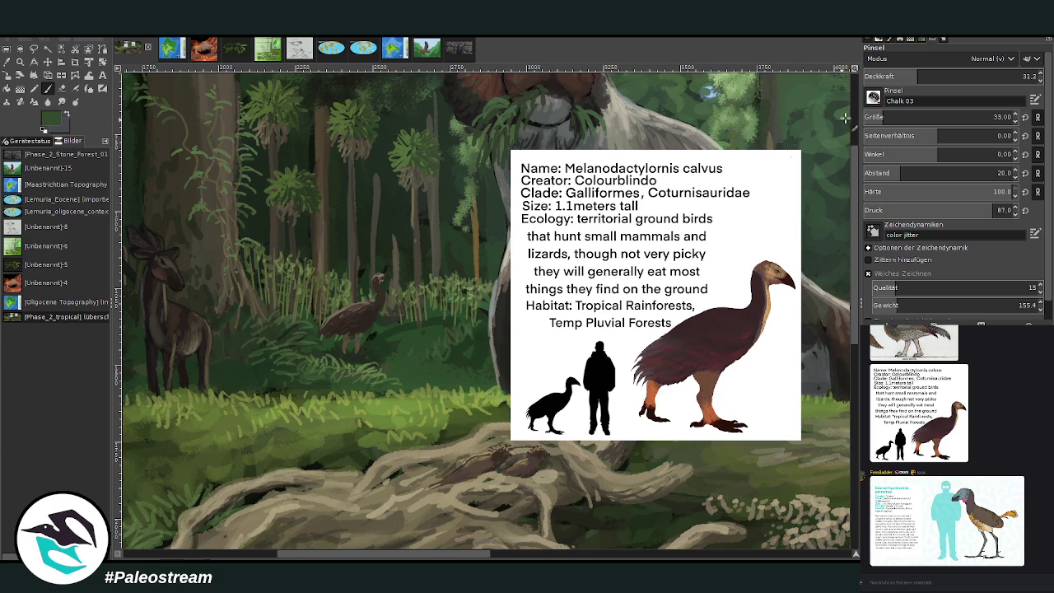
click(949, 73)
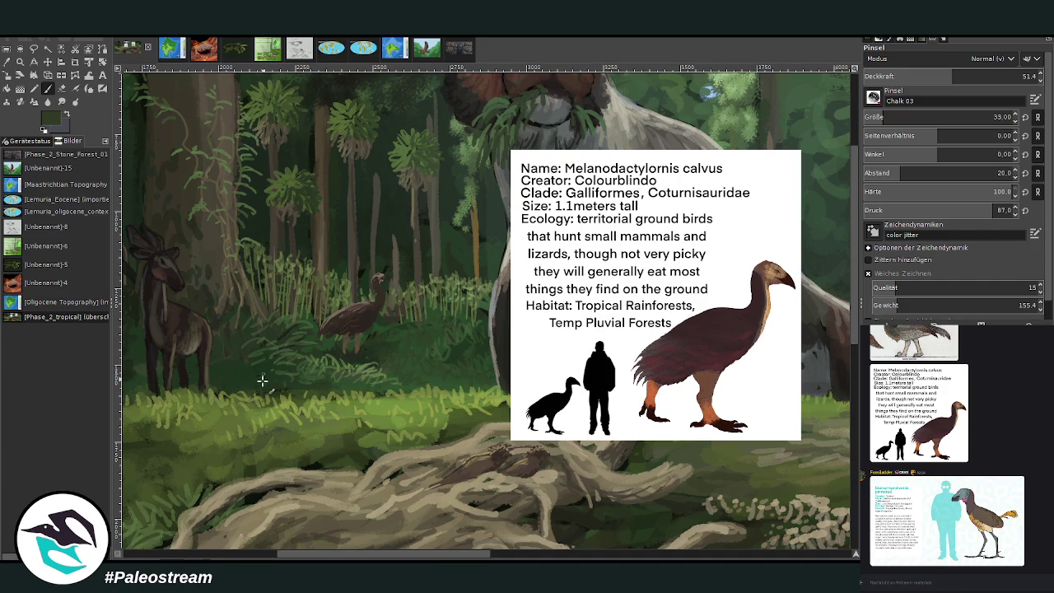
scroll(445, 533, left, 1)
scroll(446, 533, left, 1)
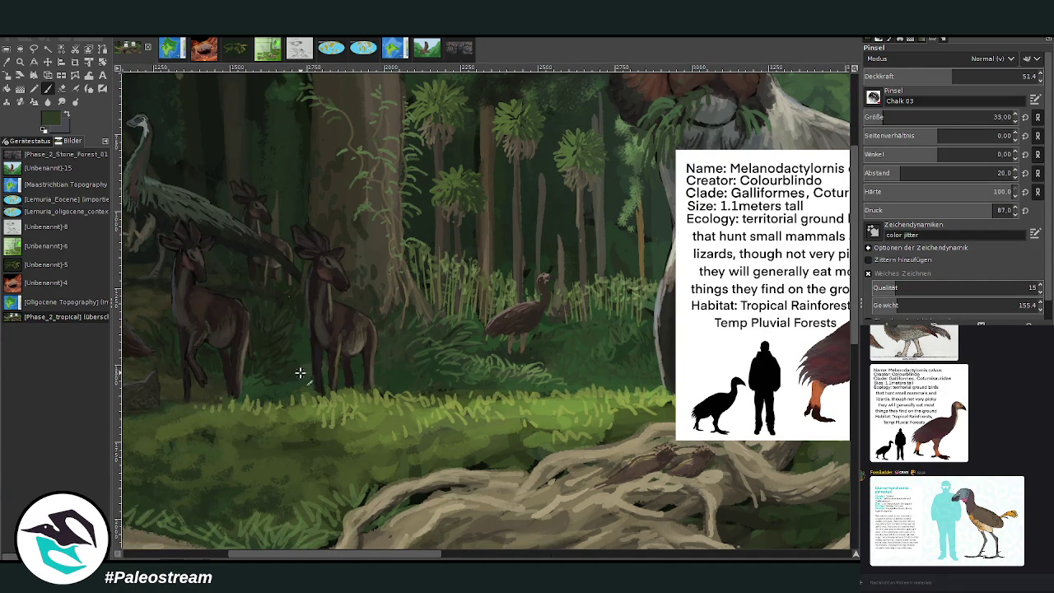
Sample lighter greens from the roots, with brush size 56 and opacity 58.7
scroll(426, 553, right, 1)
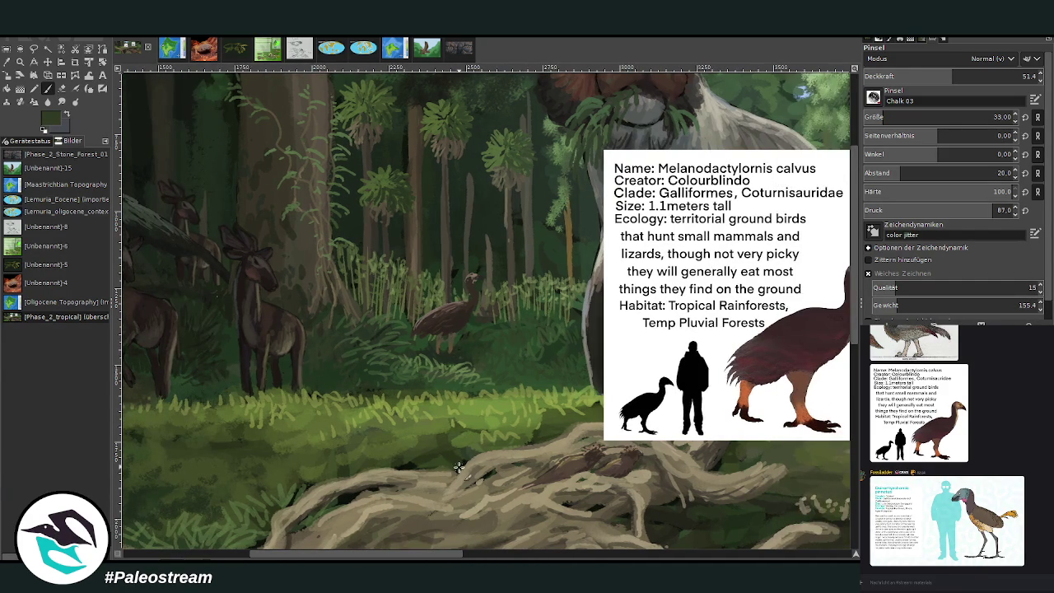
scroll(857, 465, down, 3)
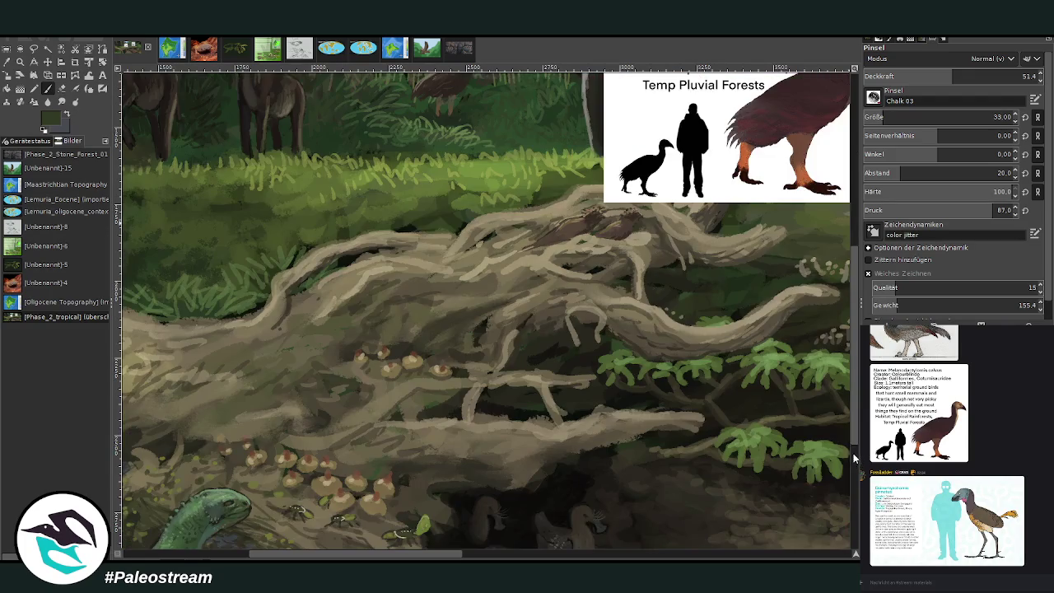
scroll(856, 462, up, 1)
ctrl+click(708, 311)
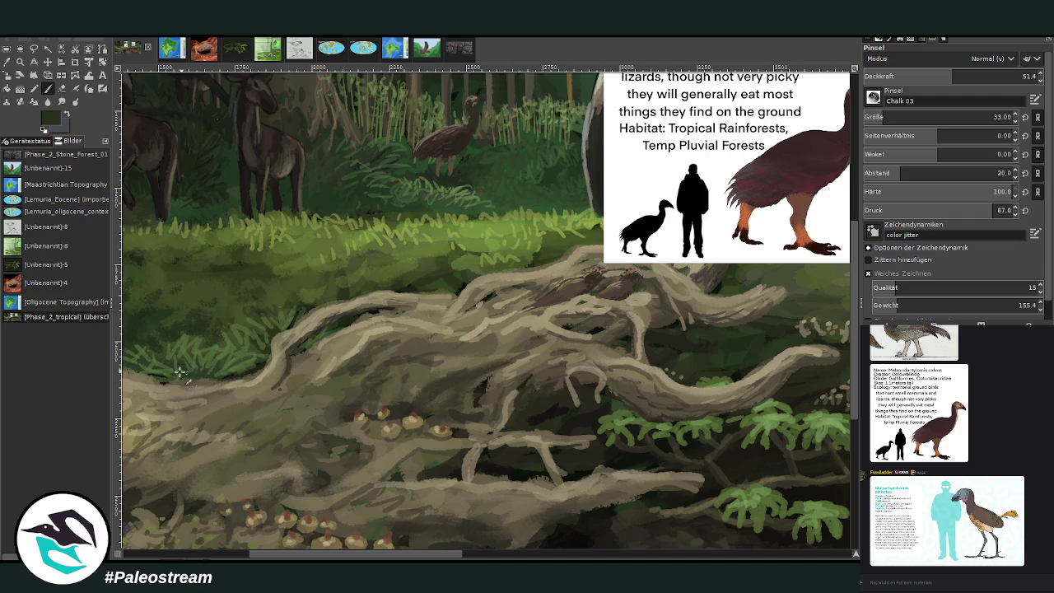
click(994, 117)
ctrl+click(844, 354)
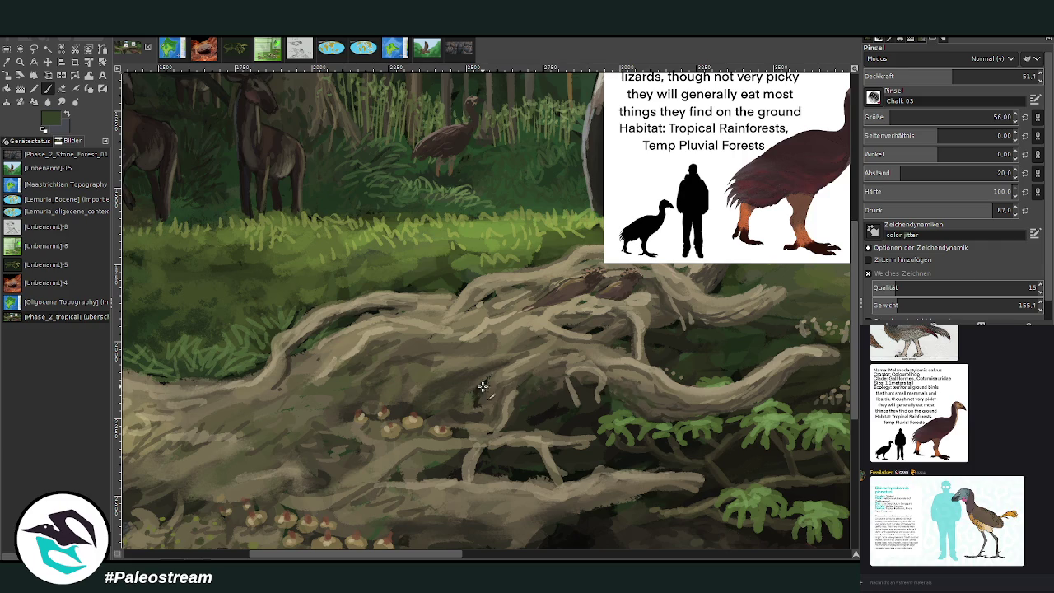
ctrl+click(846, 347)
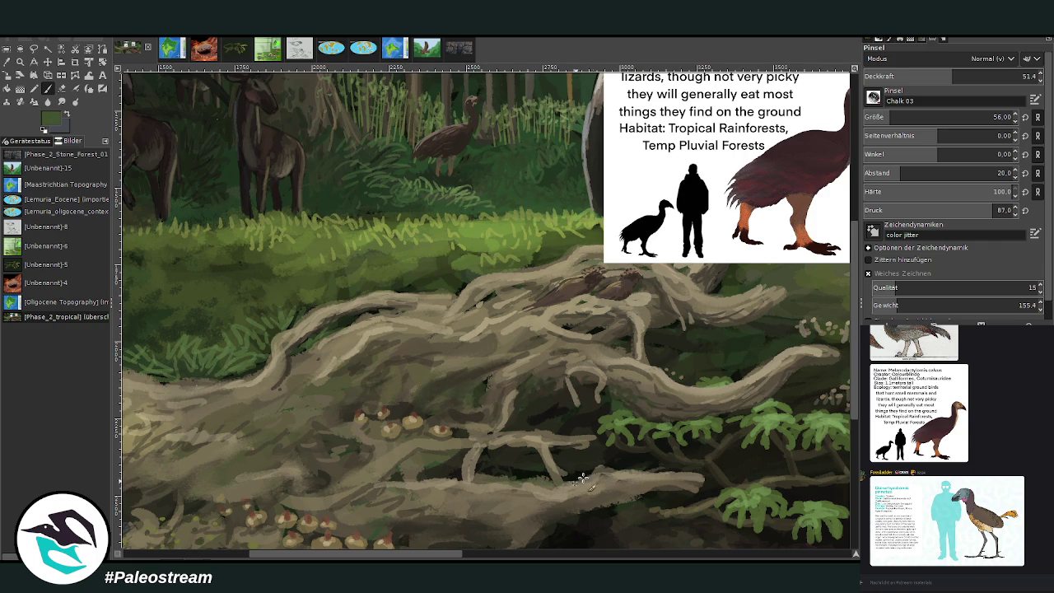
drag(937, 79, 965, 79)
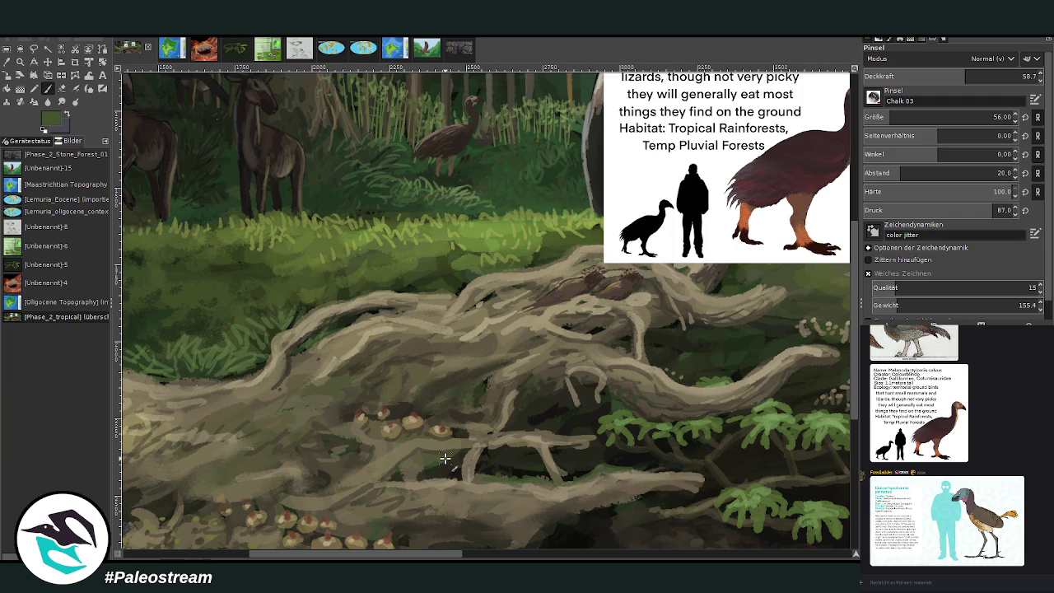
Zoom in around the reference card and make its layer active
scroll(486, 311, down, 2)
scroll(486, 311, down, 1)
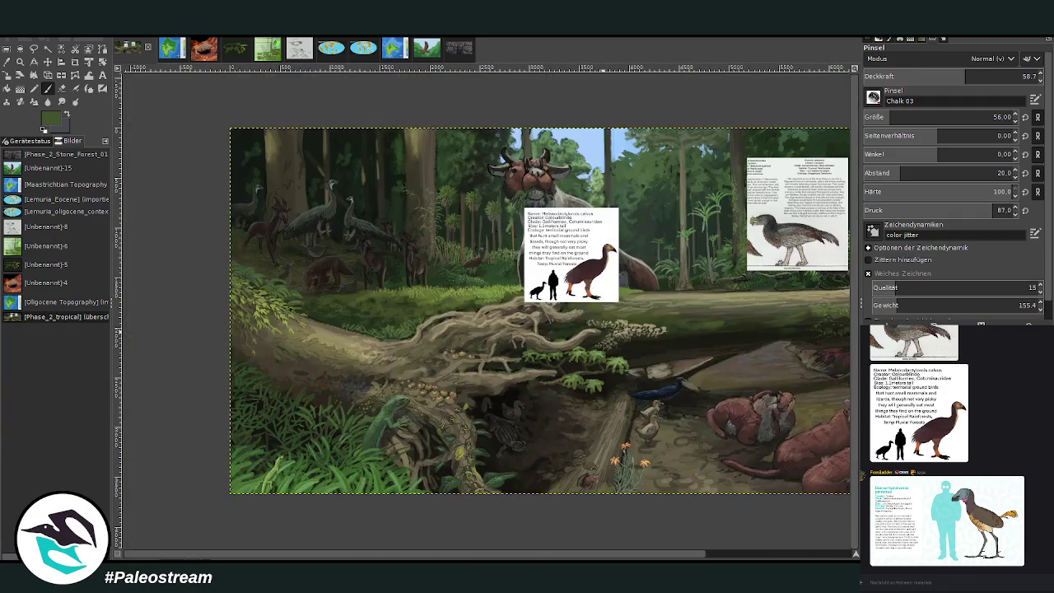
scroll(486, 311, down, 1)
key(z)
drag(384, 179, 653, 422)
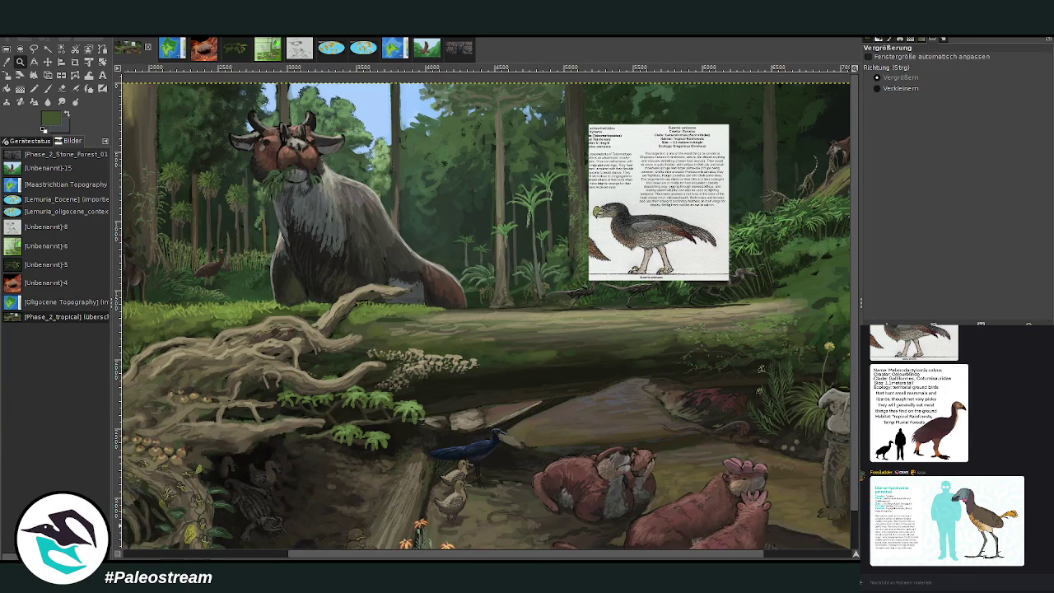
drag(280, 194, 411, 323)
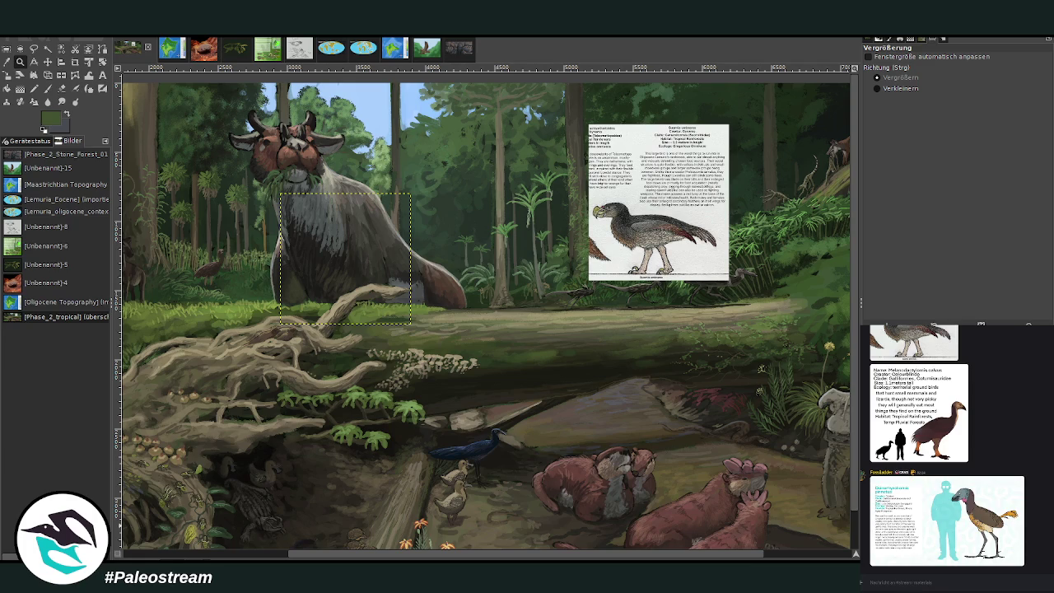
key(Page_Up)
scroll(821, 558, right, 3)
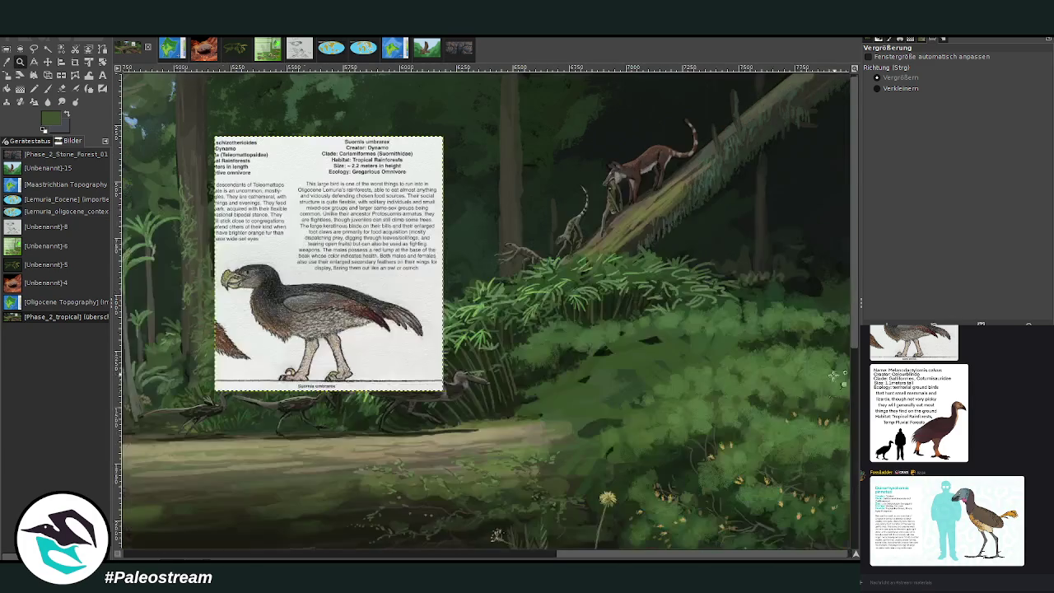
drag(399, 92, 834, 375)
scroll(857, 556, right, 3)
scroll(857, 556, up, 1)
Move the reference card down-right and scale it to 478x532 px
click(48, 62)
mouse_move(194, 231)
mouse_down()
mouse_move(700, 355)
mouse_move(596, 373)
mouse_up()
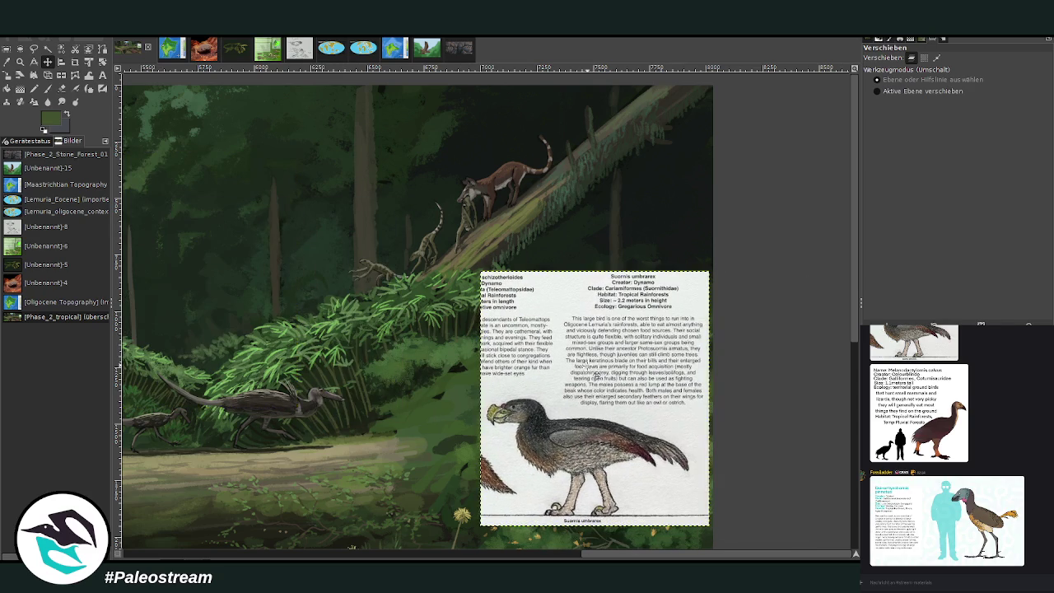
key(shift+s)
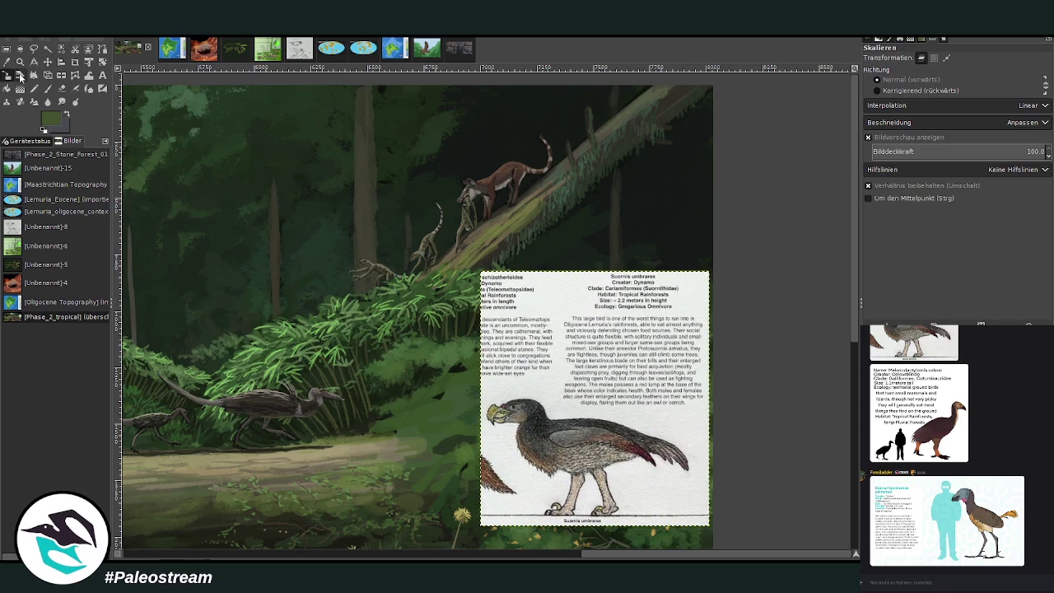
click(565, 444)
drag(566, 443, 581, 393)
drag(533, 333, 615, 325)
click(812, 149)
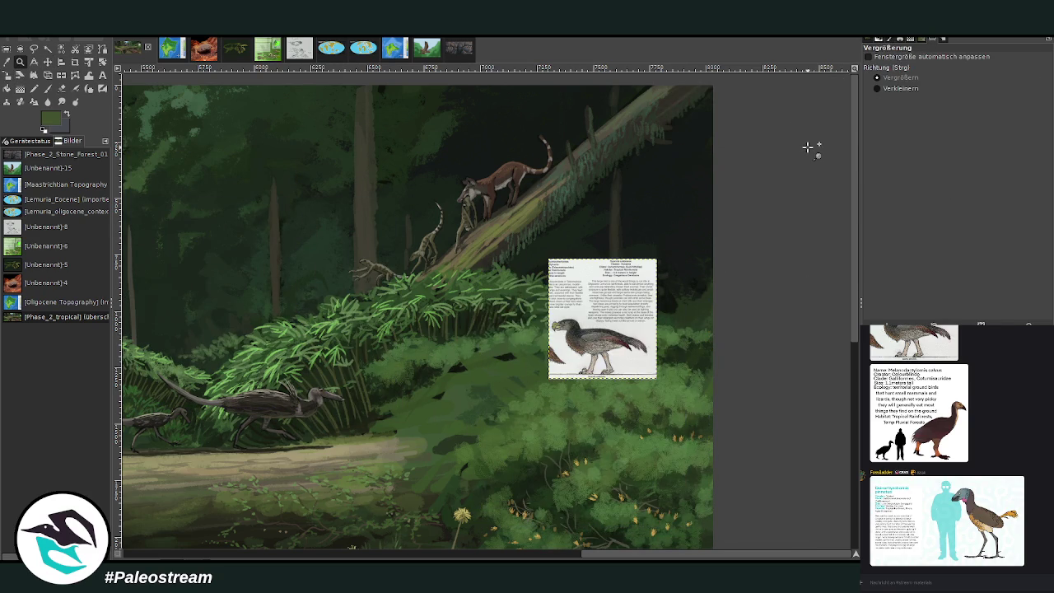
Crop the card to the bird picture and nudge it down-right
click(75, 62)
drag(549, 305, 656, 379)
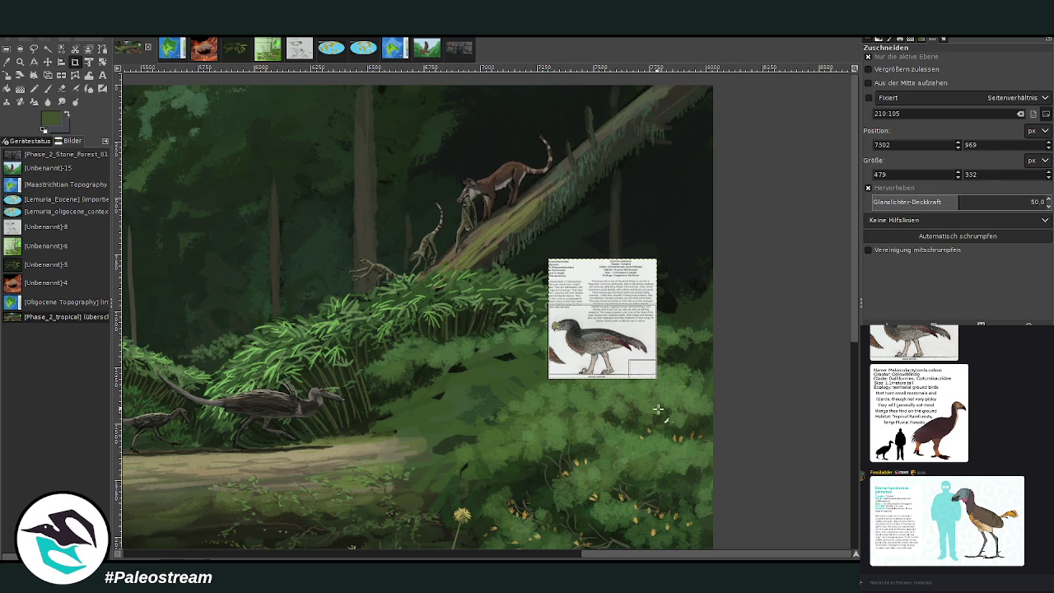
double_click(585, 344)
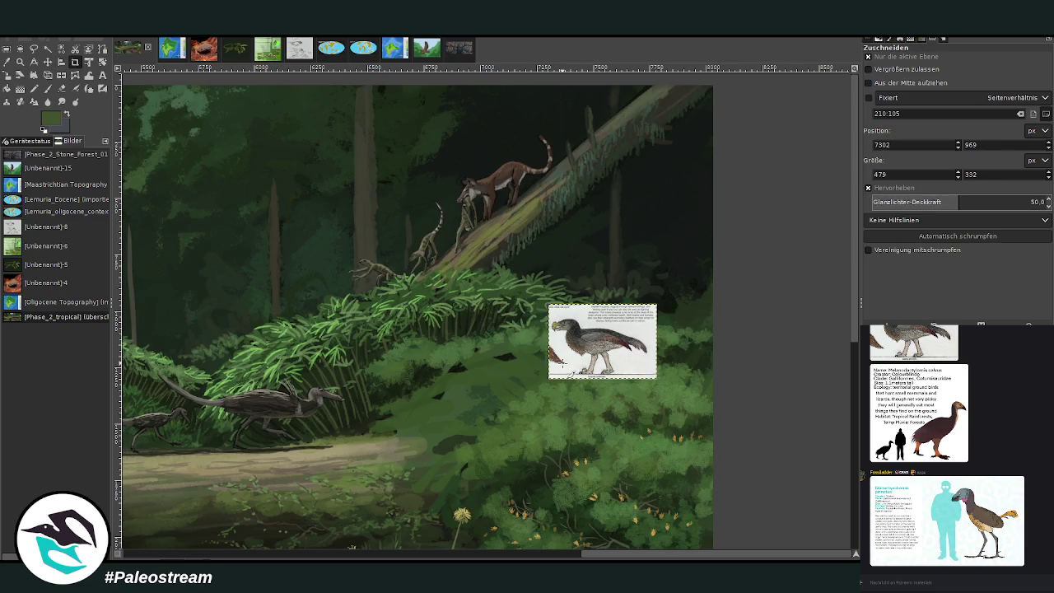
click(48, 62)
drag(609, 359, 624, 397)
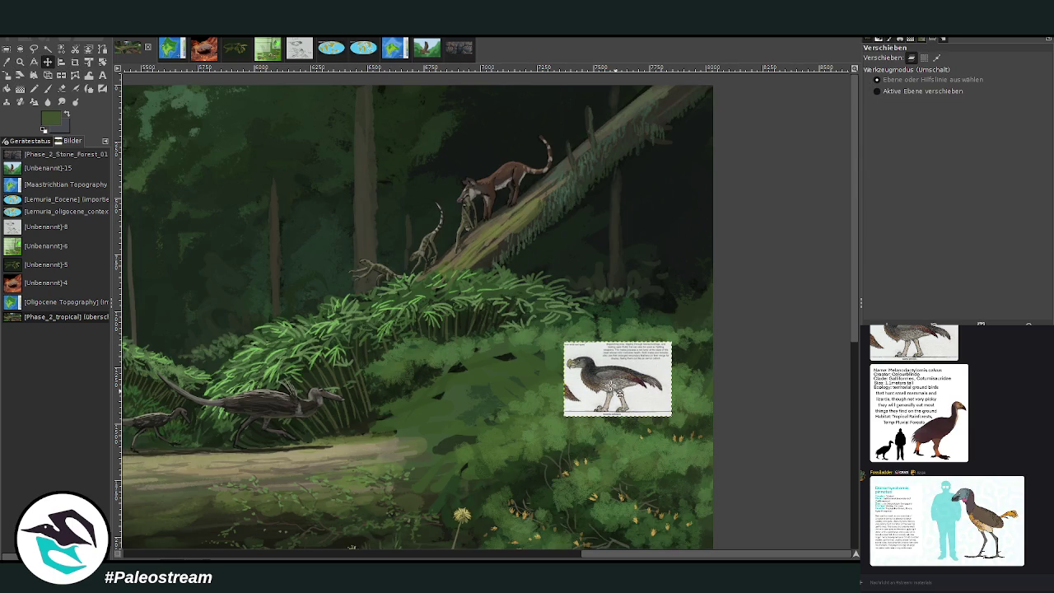
Zoom in on the card and the surrounding undergrowth
click(19, 62)
mouse_move(404, 152)
mouse_down()
mouse_move(701, 418)
mouse_move(694, 429)
mouse_up()
drag(259, 86, 768, 540)
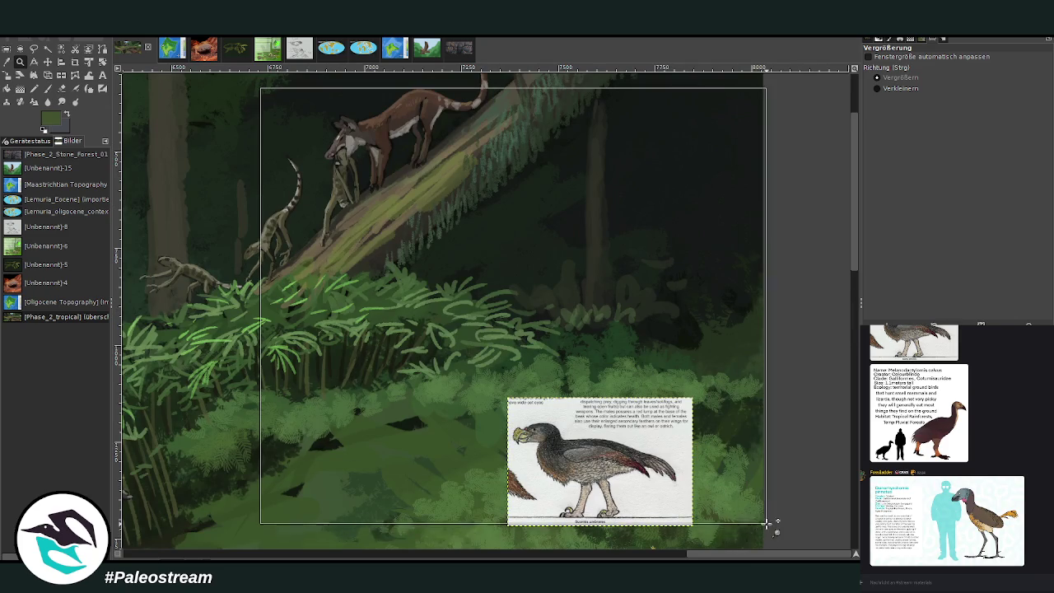
scroll(849, 272, down, 1)
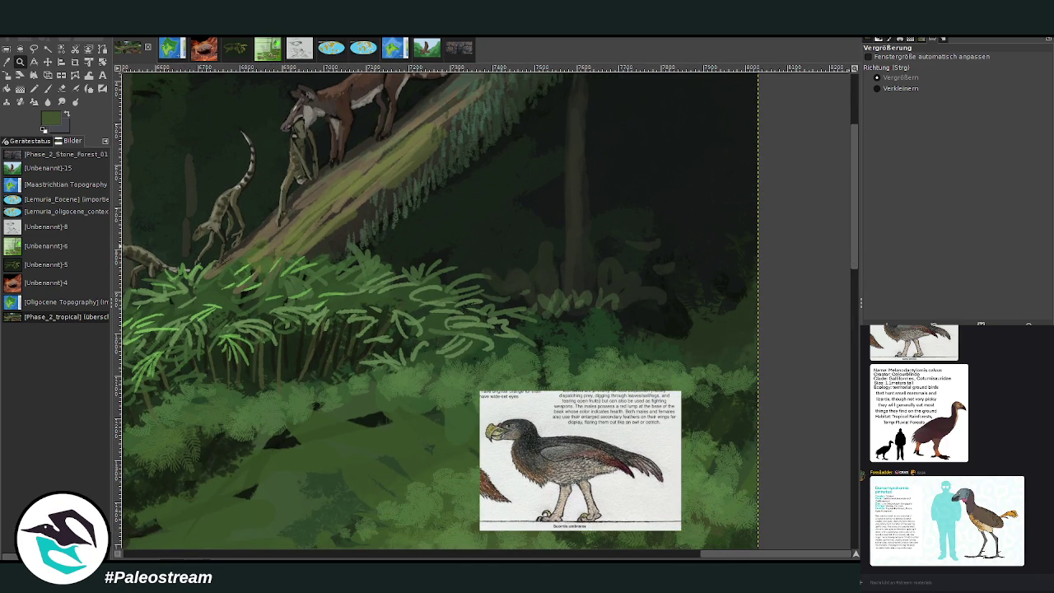
click(48, 88)
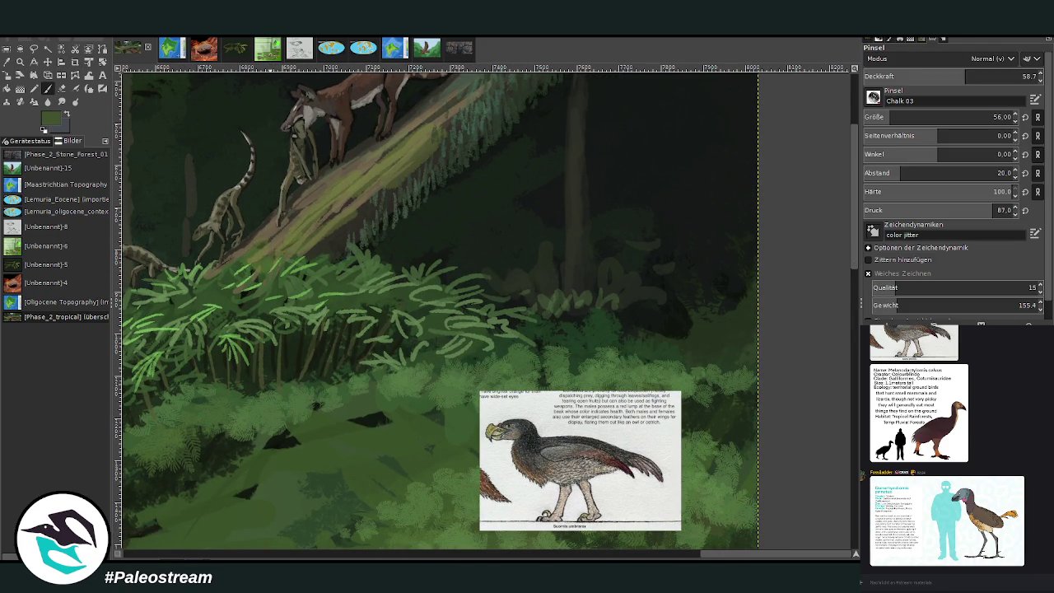
Set near-black paint, brush opacity 91.5 and brush size 27
key(d)
click(1029, 76)
click(889, 118)
mouse_move(890, 118)
mouse_down()
mouse_move(873, 119)
mouse_move(907, 118)
mouse_up()
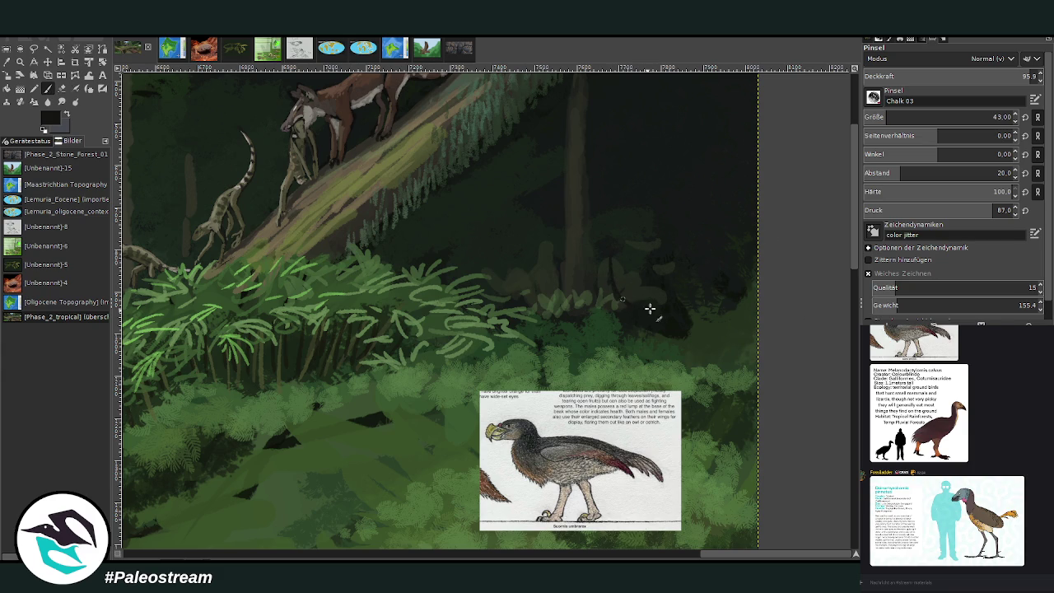
drag(898, 118, 885, 118)
Sketch the bird's dark outline: body, leg, left edge, head and tail
drag(631, 252, 703, 257)
mouse_move(607, 257)
mouse_down()
mouse_move(615, 294)
mouse_move(689, 258)
mouse_move(746, 283)
mouse_move(701, 313)
mouse_move(683, 300)
mouse_up()
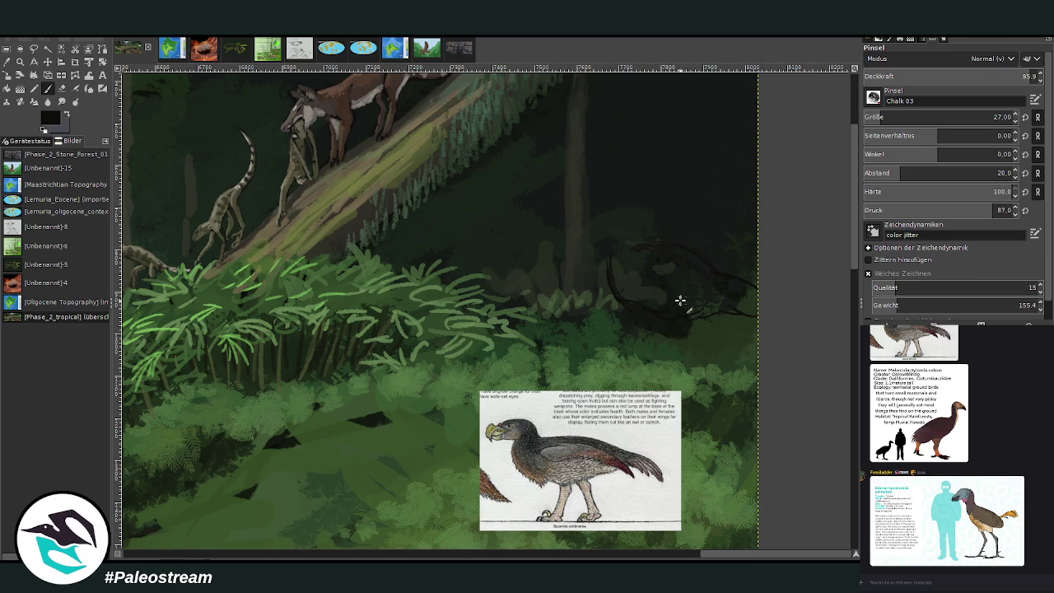
drag(676, 346, 682, 354)
drag(612, 299, 608, 247)
mouse_move(636, 214)
mouse_down()
mouse_move(639, 229)
mouse_move(620, 205)
mouse_up()
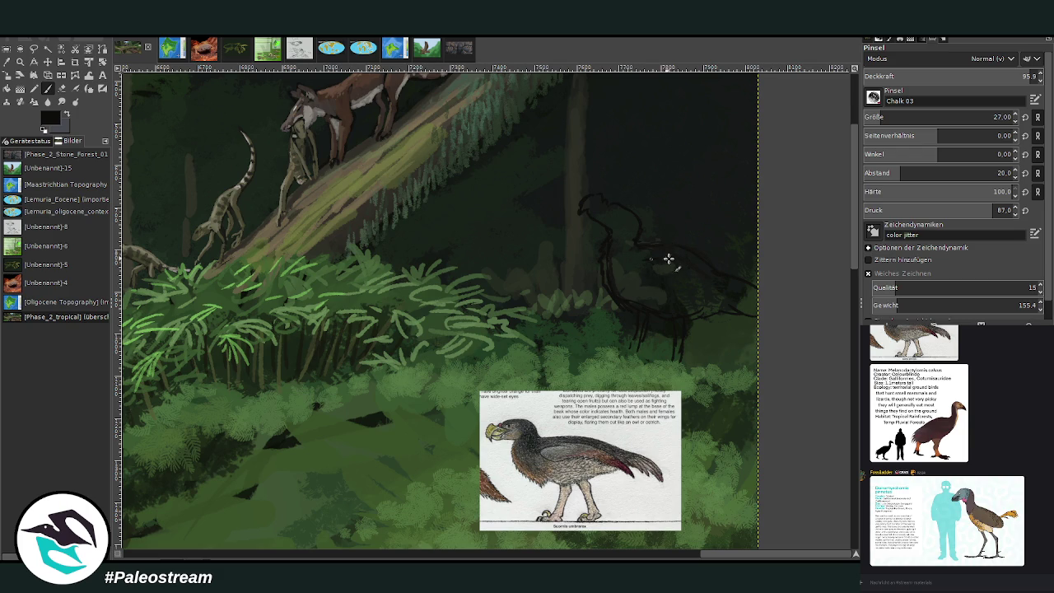
drag(744, 327, 739, 335)
key(shift+e)
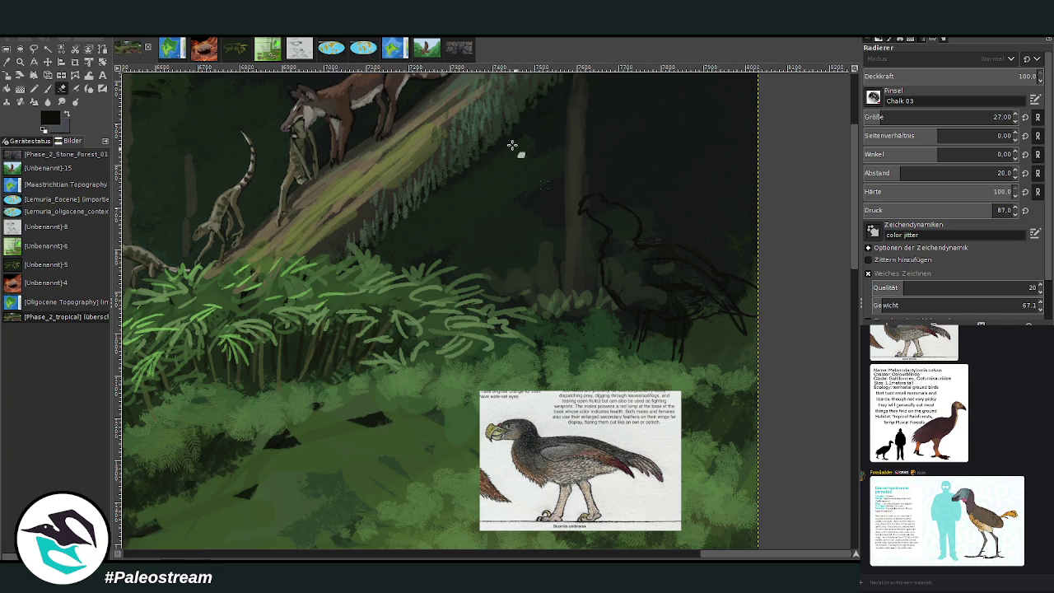
key(p)
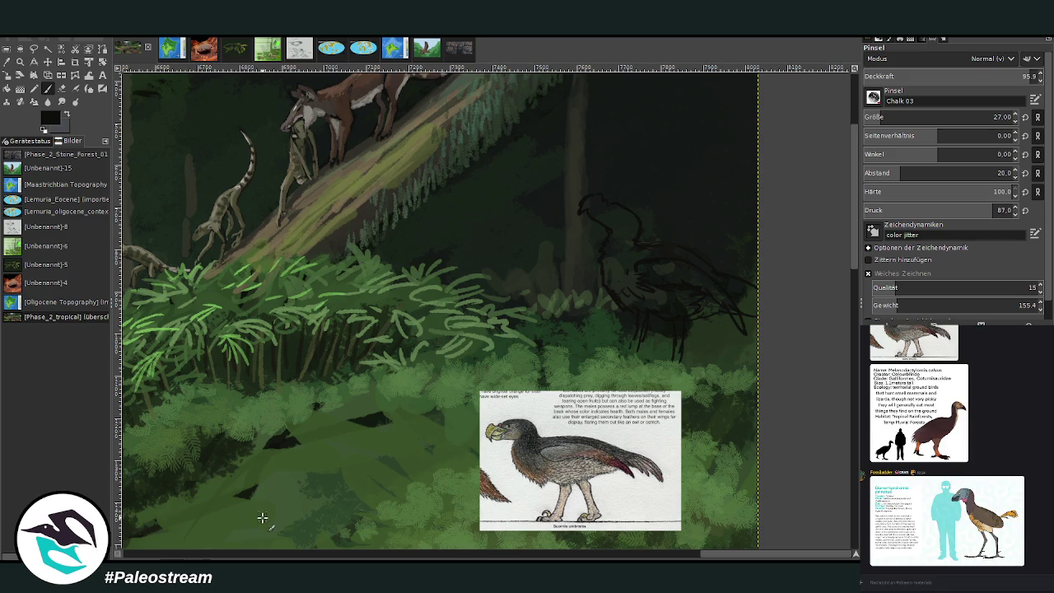
click(19, 61)
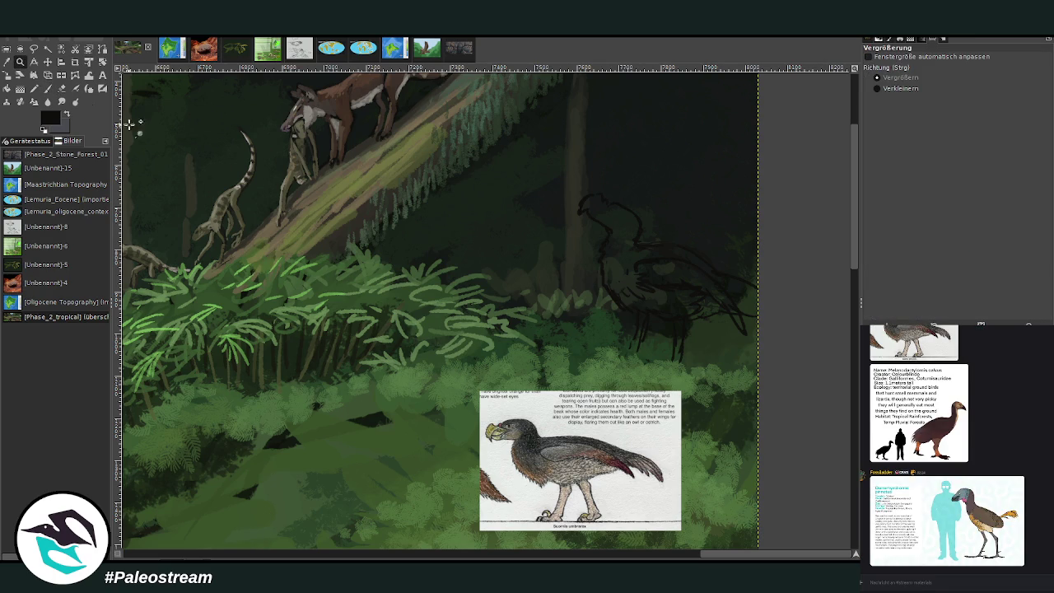
Shift the bird reference up-right and darken the sketch's head outline
drag(375, 160, 713, 516)
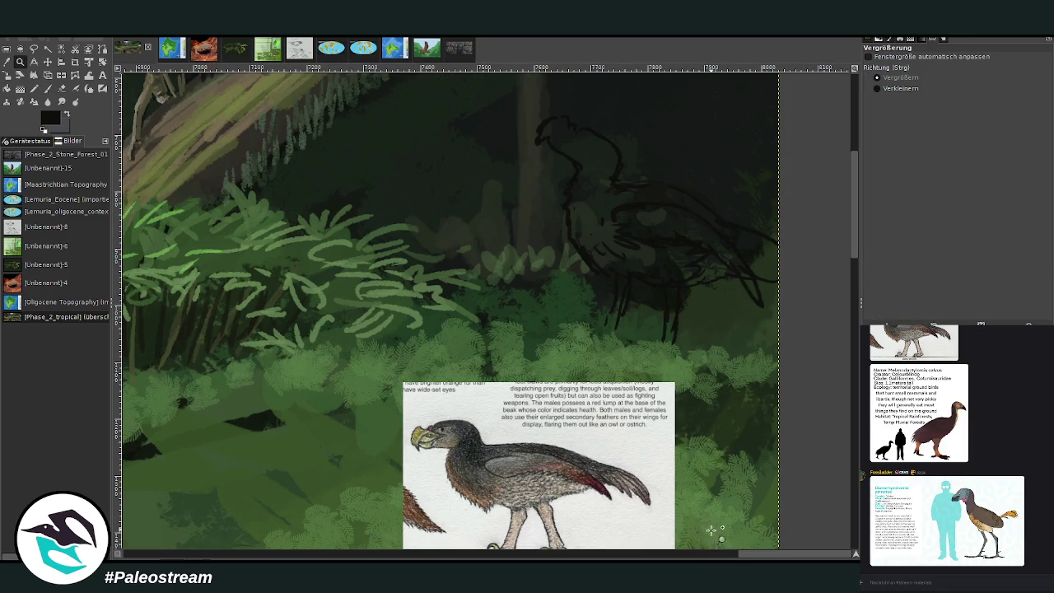
click(47, 61)
drag(493, 363, 561, 304)
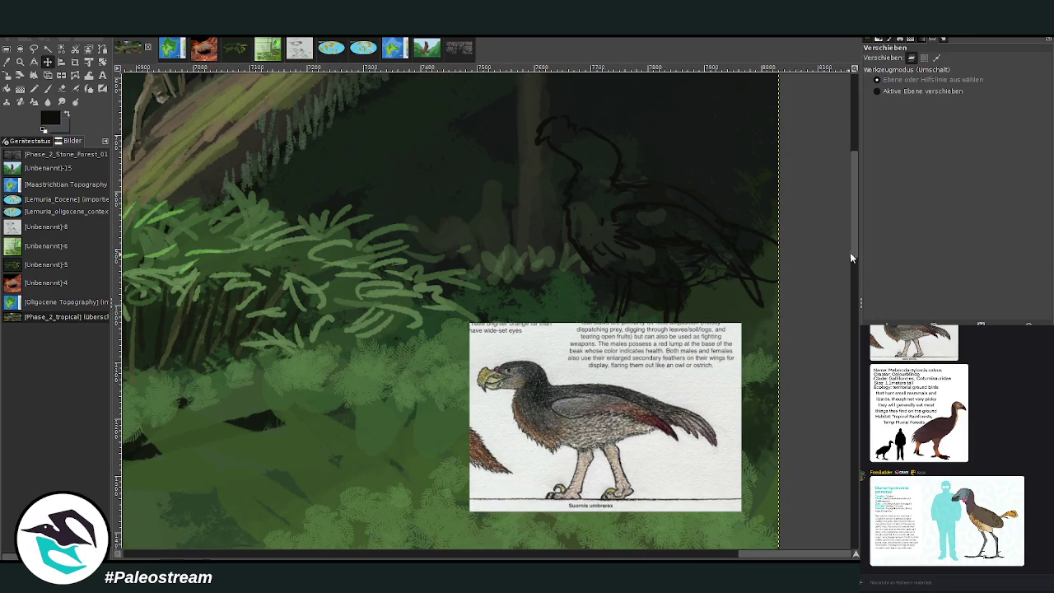
drag(852, 259, 852, 217)
click(47, 88)
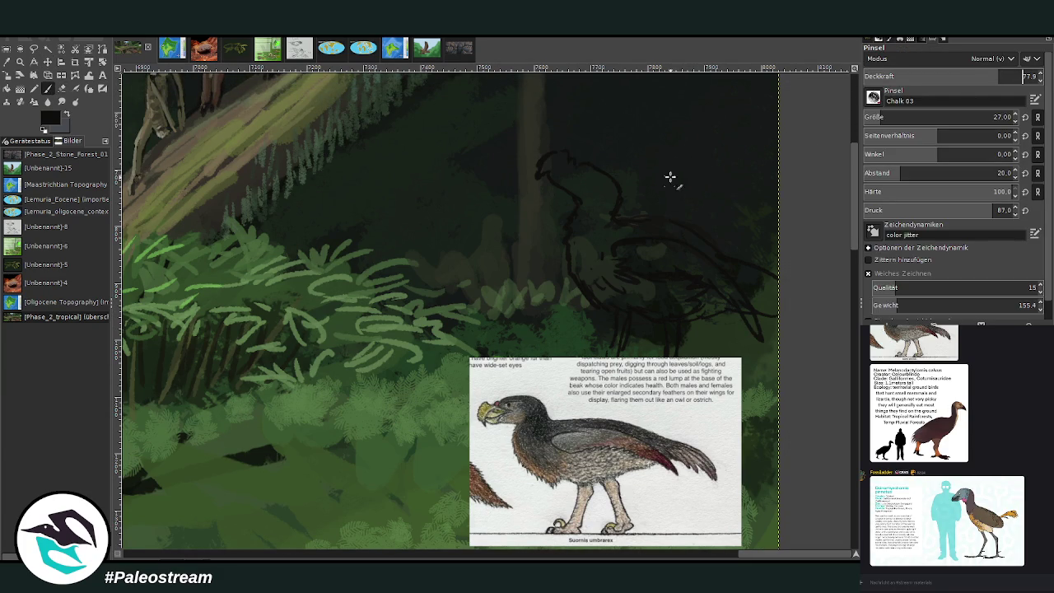
scroll(890, 117, down, 5)
drag(549, 156, 541, 175)
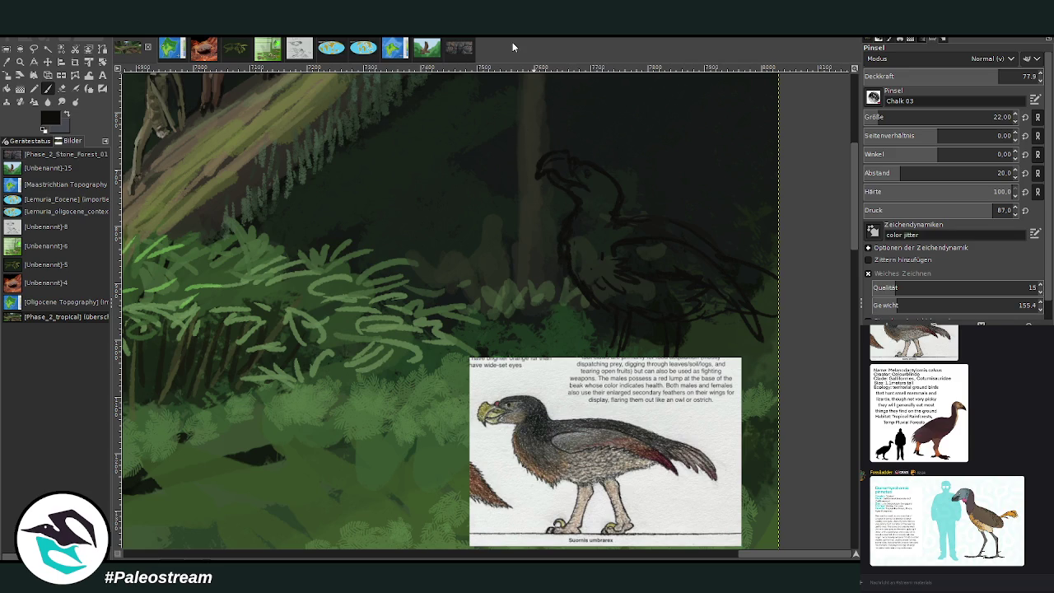
ctrl+click(816, 363)
Block the chest in dark grey, then add lighter lower-body and wing feather strokes
drag(886, 118, 898, 118)
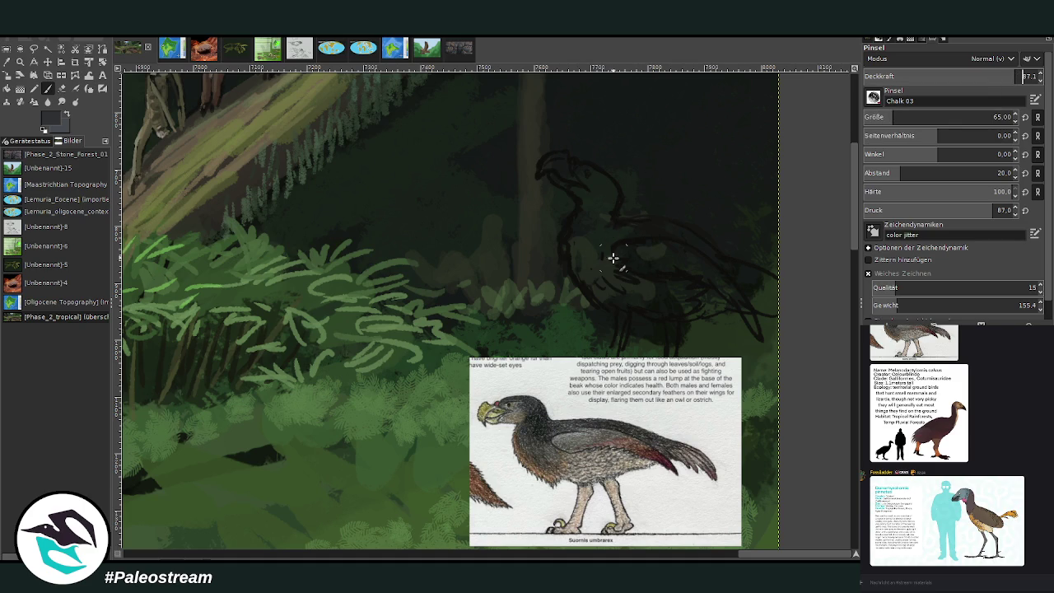
ctrl+click(815, 366)
mouse_move(593, 270)
mouse_down()
mouse_move(601, 229)
mouse_move(689, 242)
mouse_move(612, 224)
mouse_up()
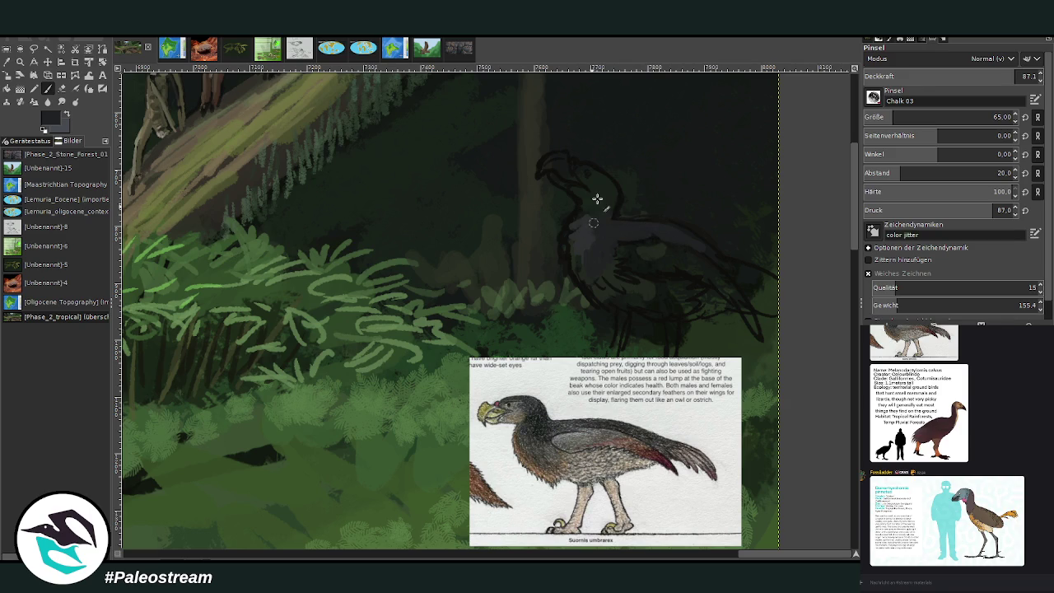
drag(881, 121, 811, 319)
mouse_move(588, 207)
mouse_down()
mouse_move(571, 212)
mouse_move(565, 247)
mouse_move(588, 275)
mouse_move(568, 259)
mouse_move(571, 216)
mouse_move(584, 285)
mouse_move(596, 289)
mouse_move(574, 236)
mouse_move(596, 258)
mouse_move(596, 211)
mouse_move(579, 198)
mouse_move(588, 236)
mouse_up()
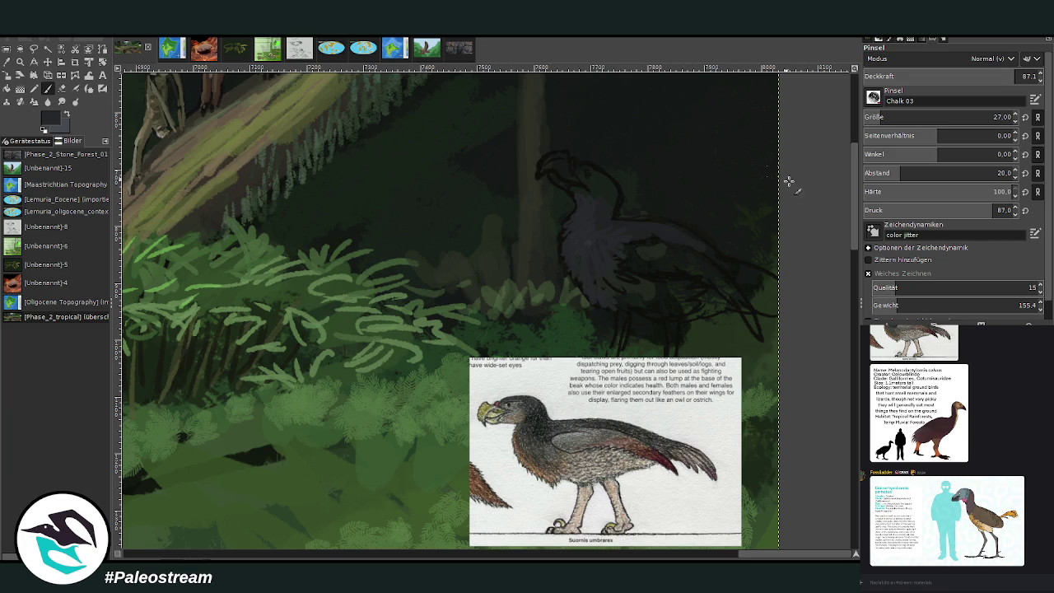
key(x)
mouse_move(635, 306)
mouse_down()
mouse_move(690, 310)
mouse_move(671, 292)
mouse_move(700, 314)
mouse_move(730, 311)
mouse_move(601, 290)
mouse_move(663, 288)
mouse_up()
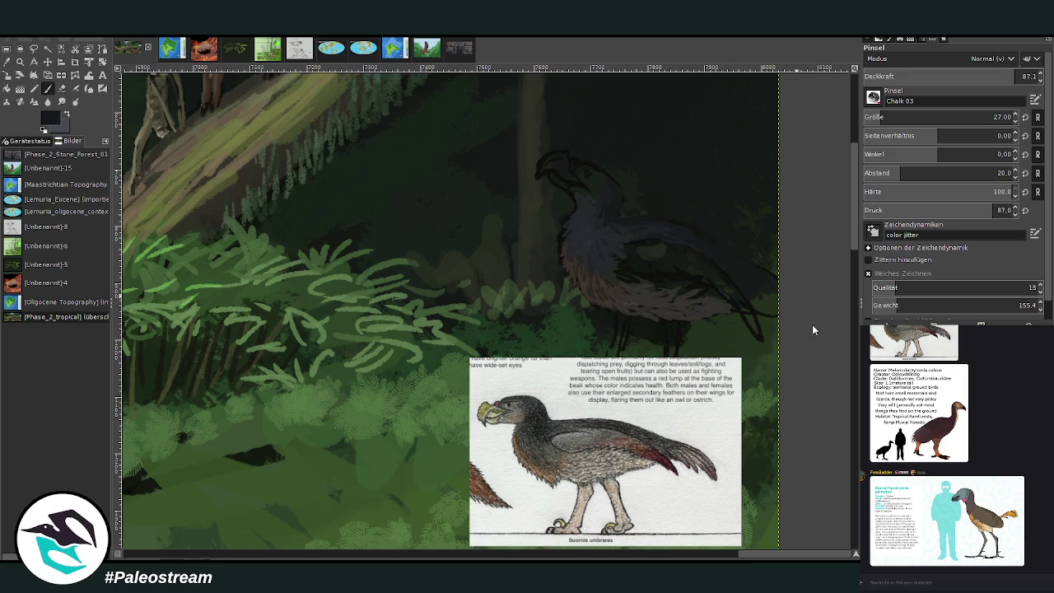
mouse_move(640, 237)
mouse_down()
mouse_move(647, 247)
mouse_move(631, 255)
mouse_move(635, 244)
mouse_move(692, 257)
mouse_move(714, 282)
mouse_move(640, 252)
mouse_move(640, 266)
mouse_move(668, 268)
mouse_up()
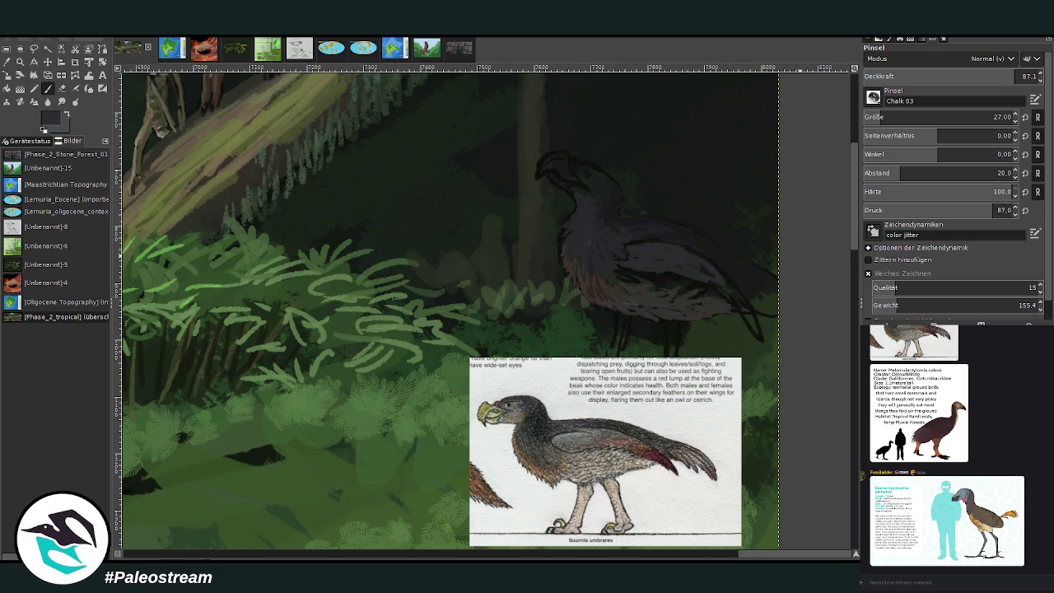
Paint dark reddish strokes down the bird's tail and sample a darker wing colour
drag(731, 293, 756, 338)
drag(741, 295, 758, 337)
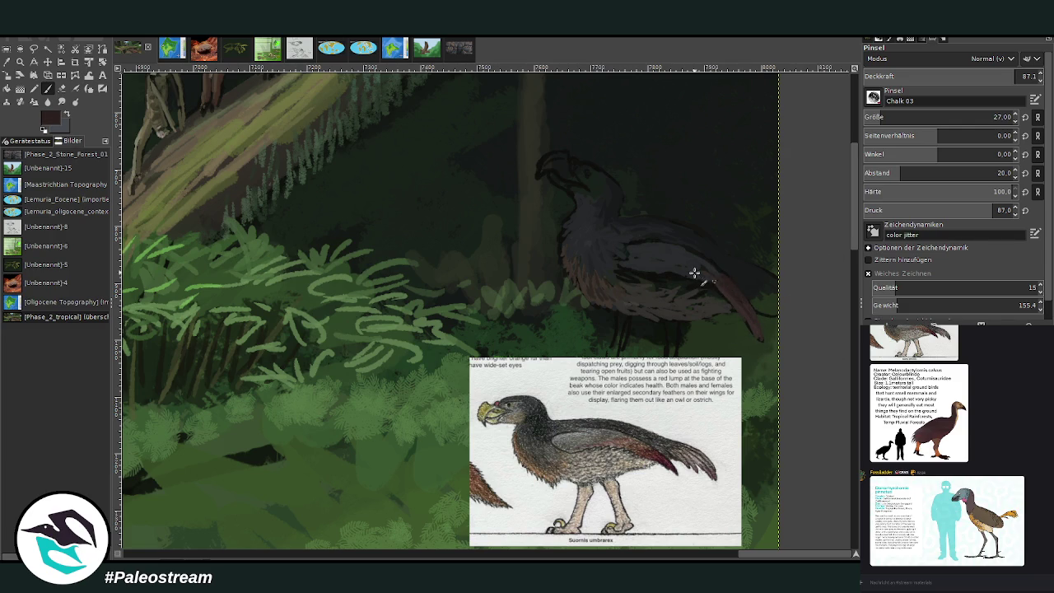
drag(699, 258, 758, 333)
ctrl+click(641, 231)
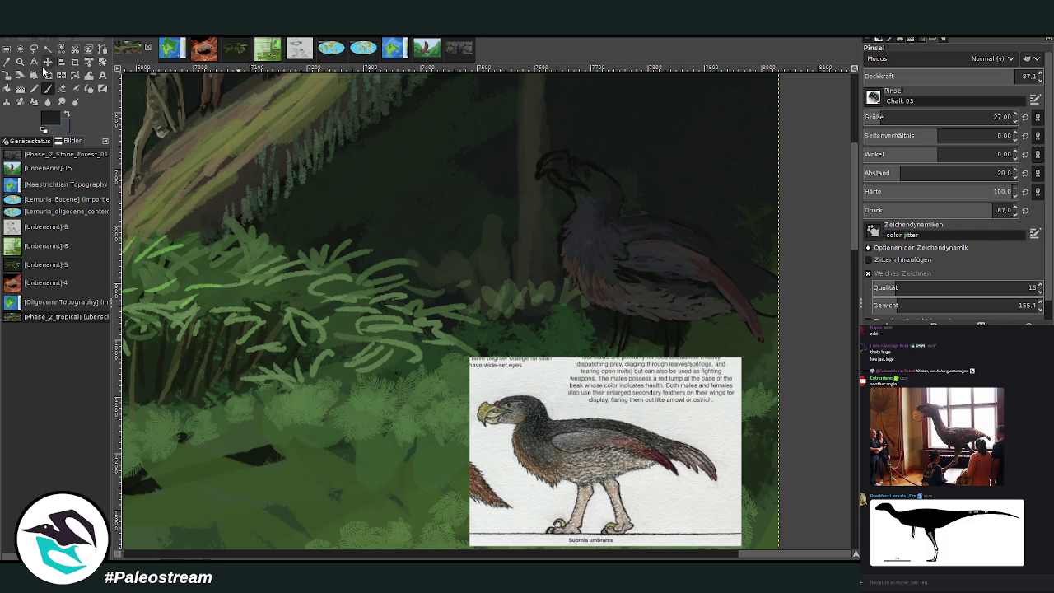
Move the reference drawing down and left on the canvas
click(47, 62)
drag(524, 403, 476, 474)
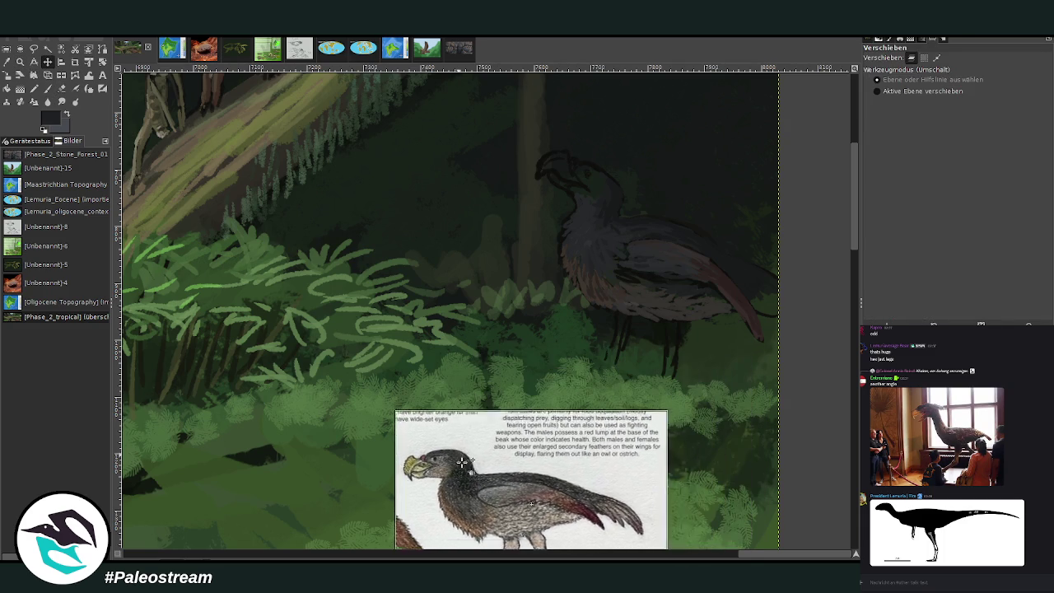
click(8, 62)
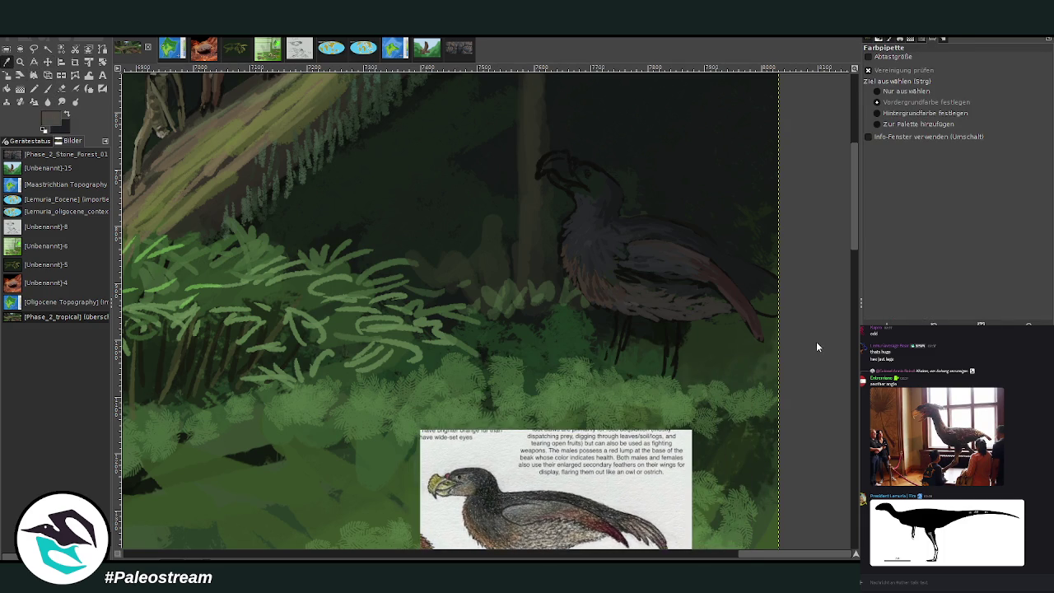
key(p)
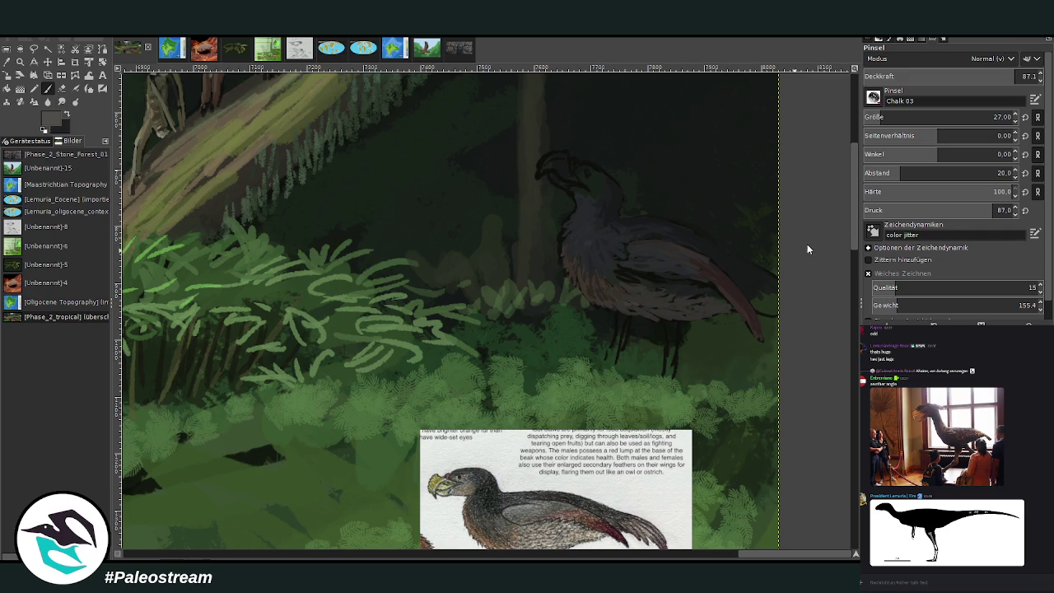
scroll(855, 225, down, 2)
scroll(854, 225, down, 2)
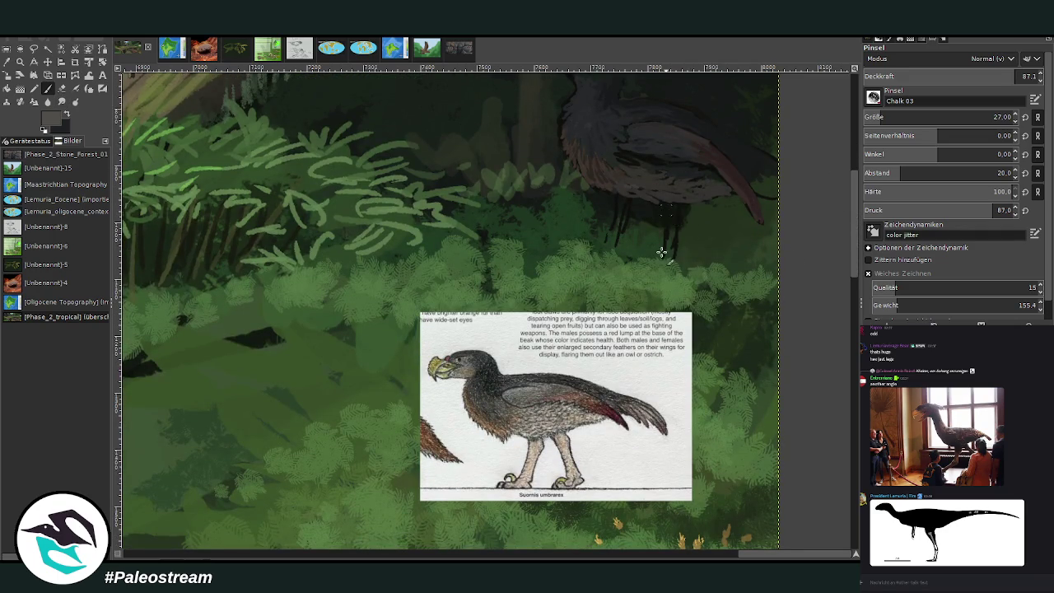
Darken the bird's leg with a dark tone sampled from the bird
ctrl+click(700, 189)
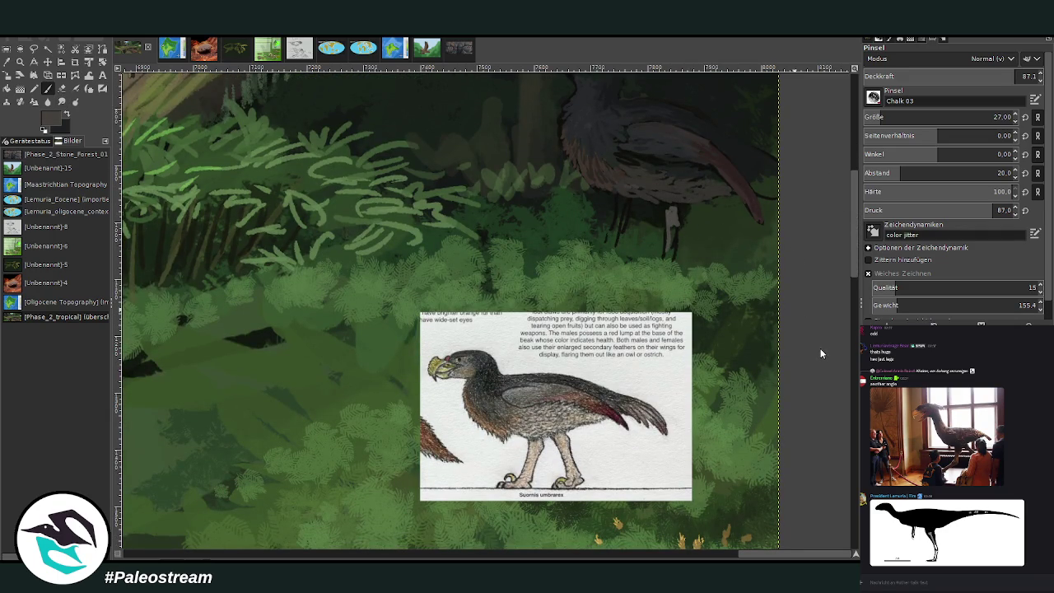
mouse_move(669, 206)
mouse_down()
mouse_move(670, 247)
mouse_move(670, 221)
mouse_move(621, 208)
mouse_move(610, 251)
mouse_up()
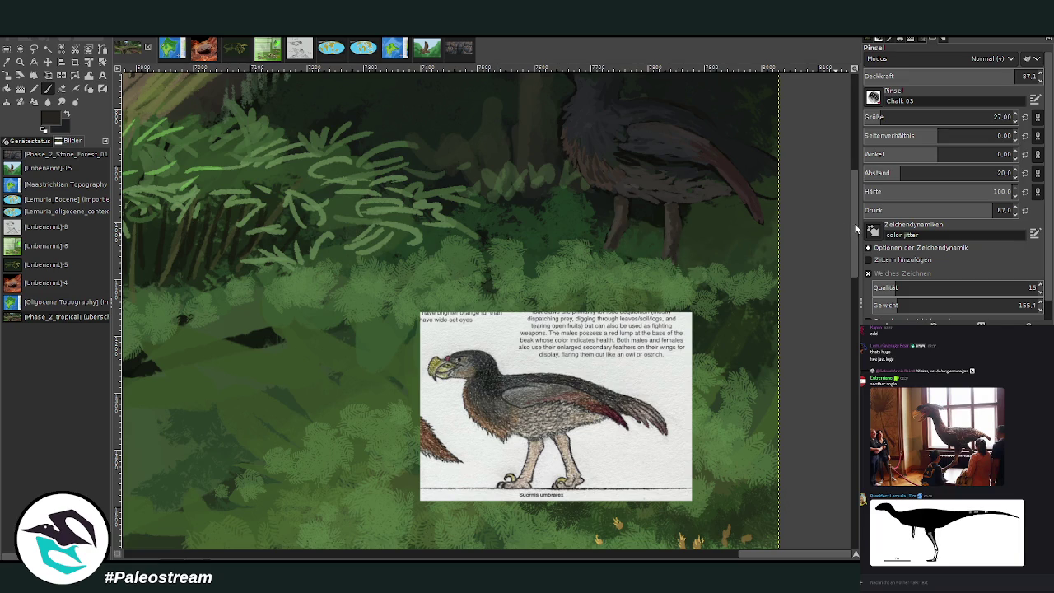
drag(855, 227, 856, 207)
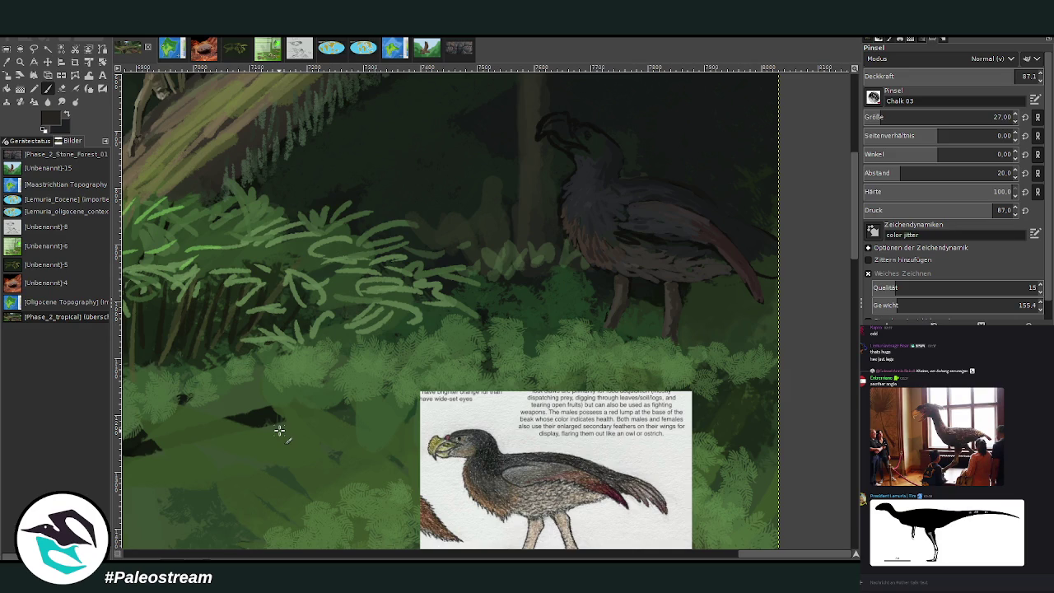
Hatch grey-brown feathers across the chest at size 20, opacity 90.5; move the reference up-right
key(o)
click(558, 226)
key(p)
scroll(907, 117, down, 7)
click(1006, 76)
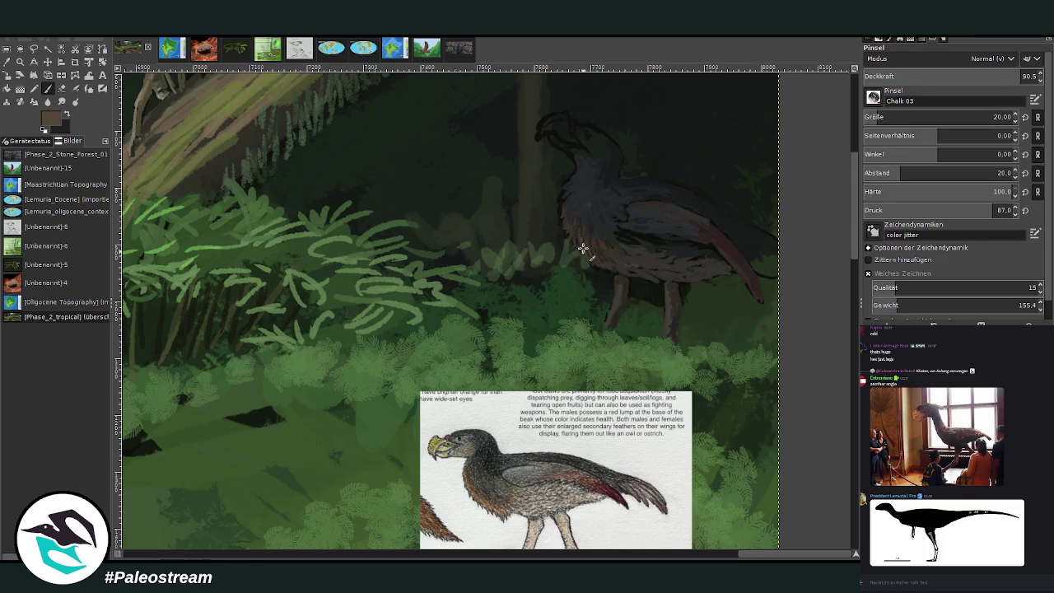
drag(566, 229, 607, 273)
mouse_move(581, 208)
mouse_down()
mouse_move(572, 236)
mouse_move(563, 223)
mouse_move(565, 201)
mouse_move(583, 229)
mouse_up()
click(47, 61)
drag(377, 424, 424, 356)
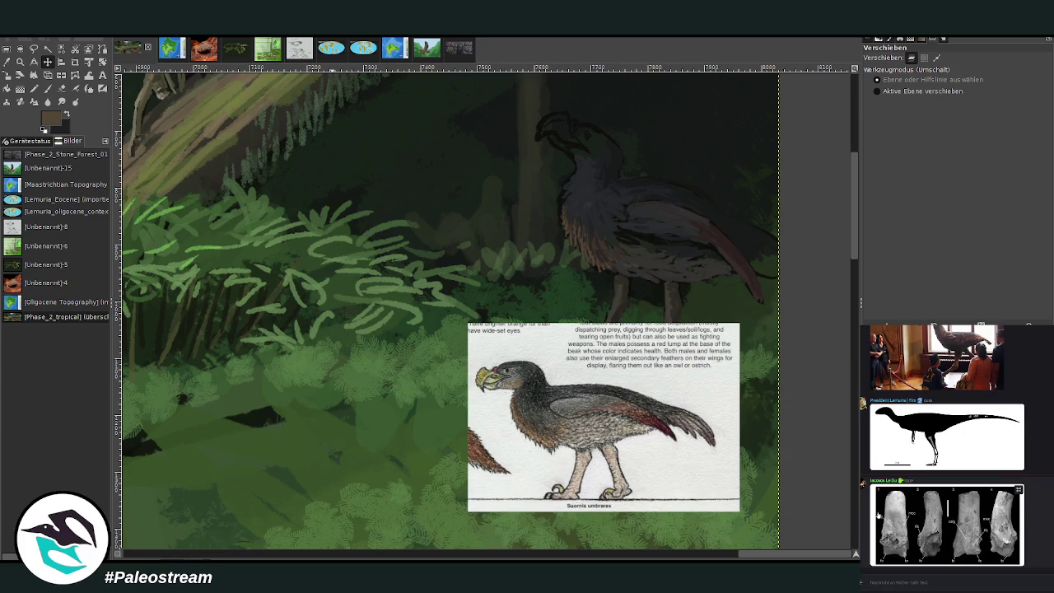
Glance at the enlarged bone photo, then box-zoom closely onto the big ground bird
click(882, 518)
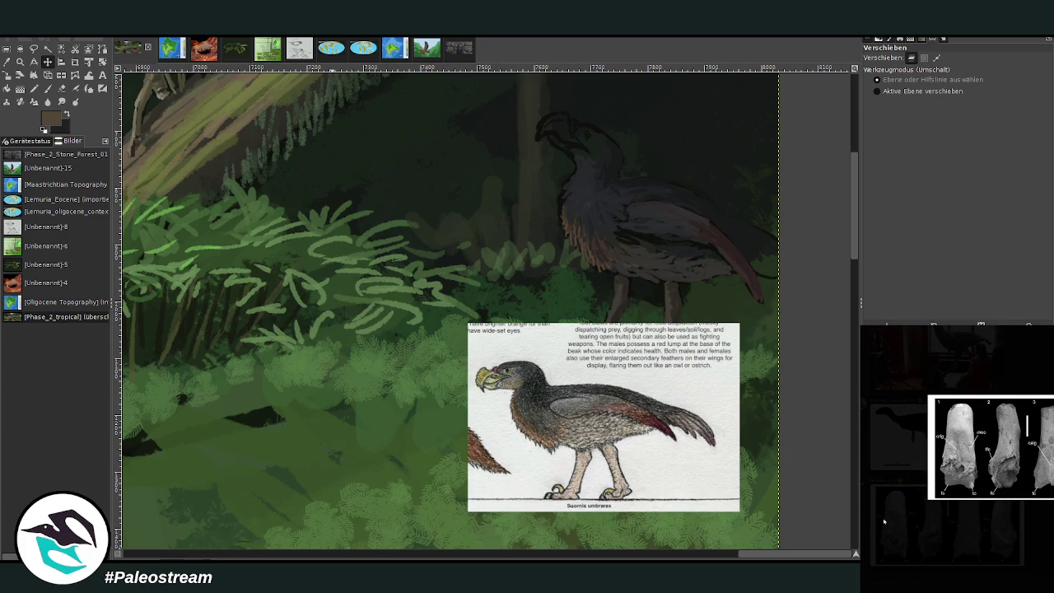
click(884, 521)
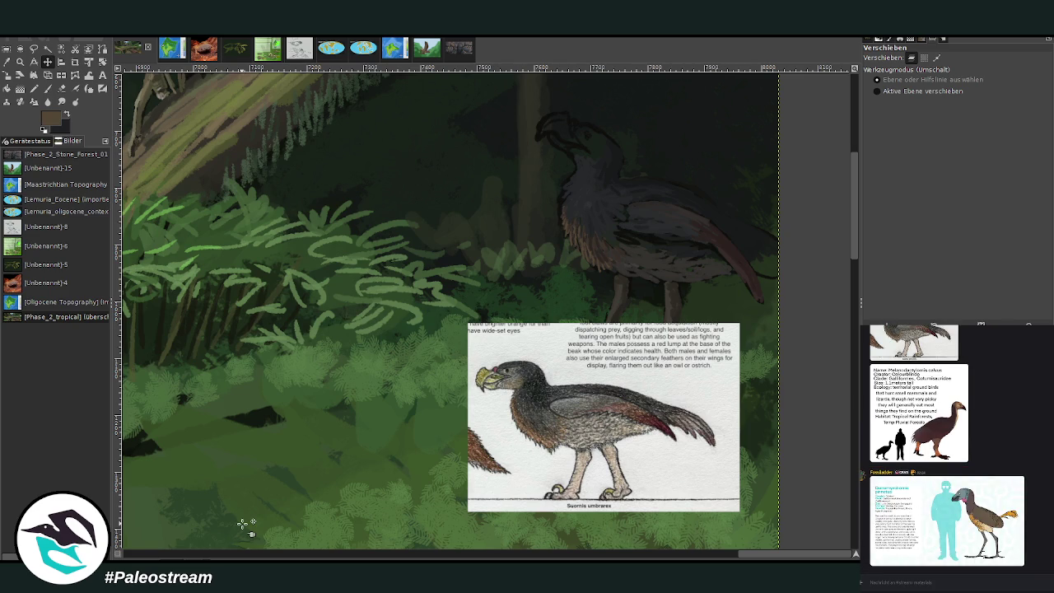
click(20, 62)
drag(389, 105, 695, 453)
key(p)
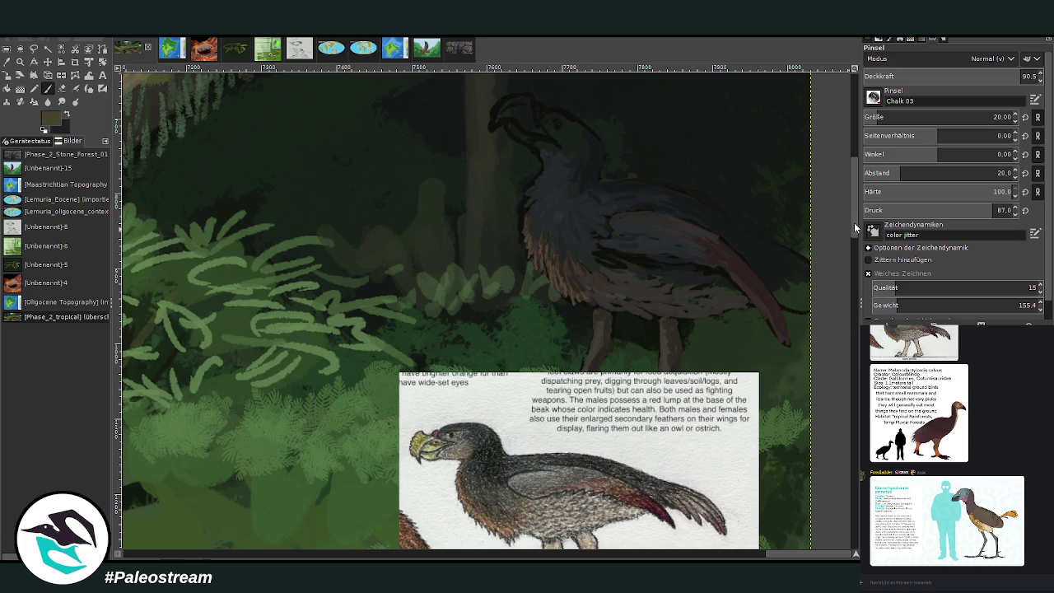
Paint the bird's head and beak in yellowish tan and dab a red lump at the beak base
scroll(854, 218, up, 2)
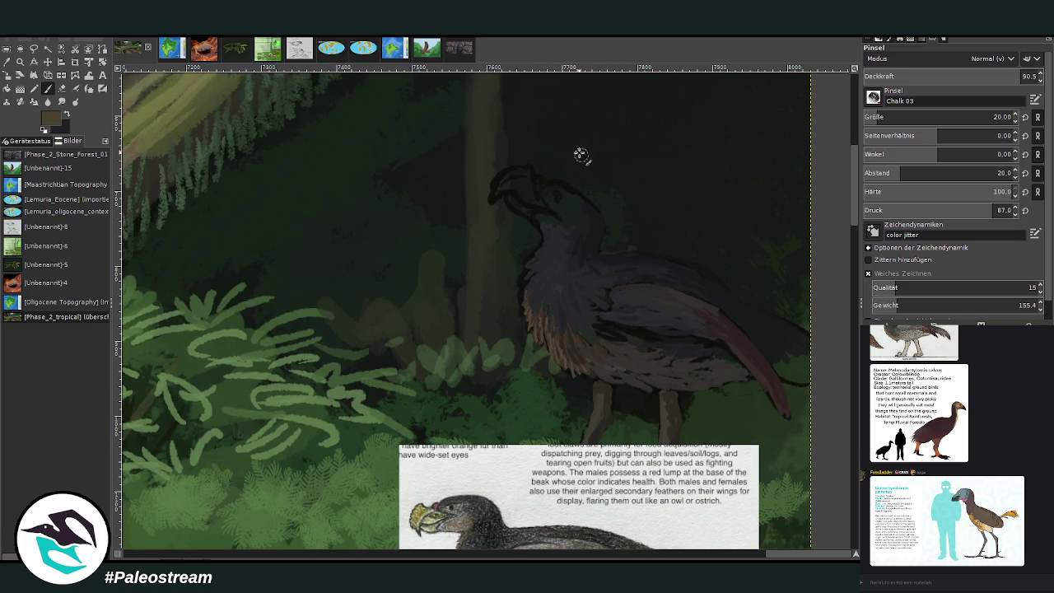
mouse_move(510, 189)
mouse_down()
mouse_move(499, 192)
mouse_move(504, 177)
mouse_move(495, 189)
mouse_move(533, 169)
mouse_move(497, 182)
mouse_move(512, 177)
mouse_up()
click(984, 76)
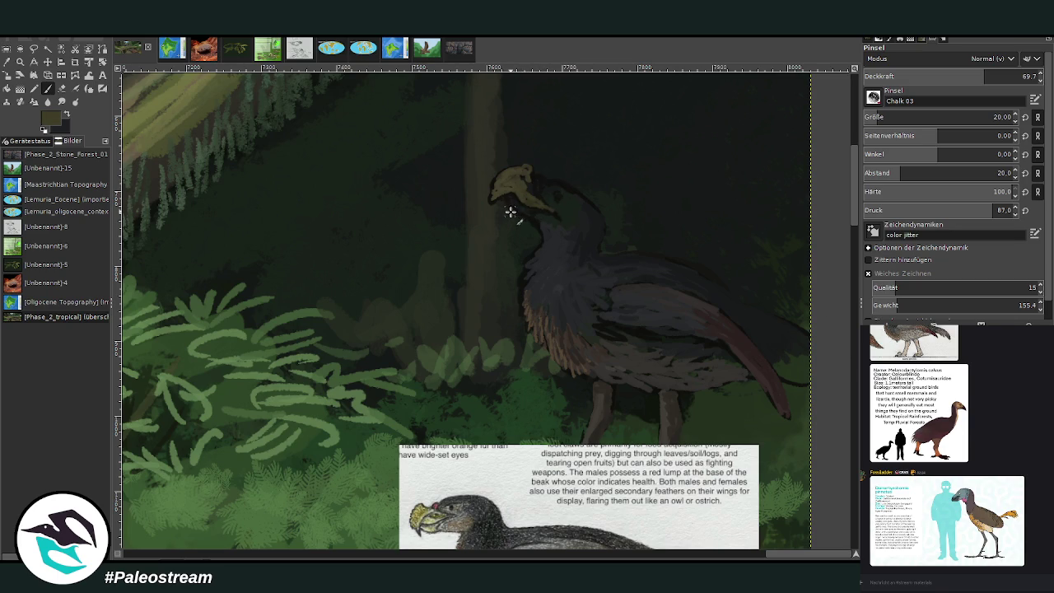
drag(520, 212, 512, 200)
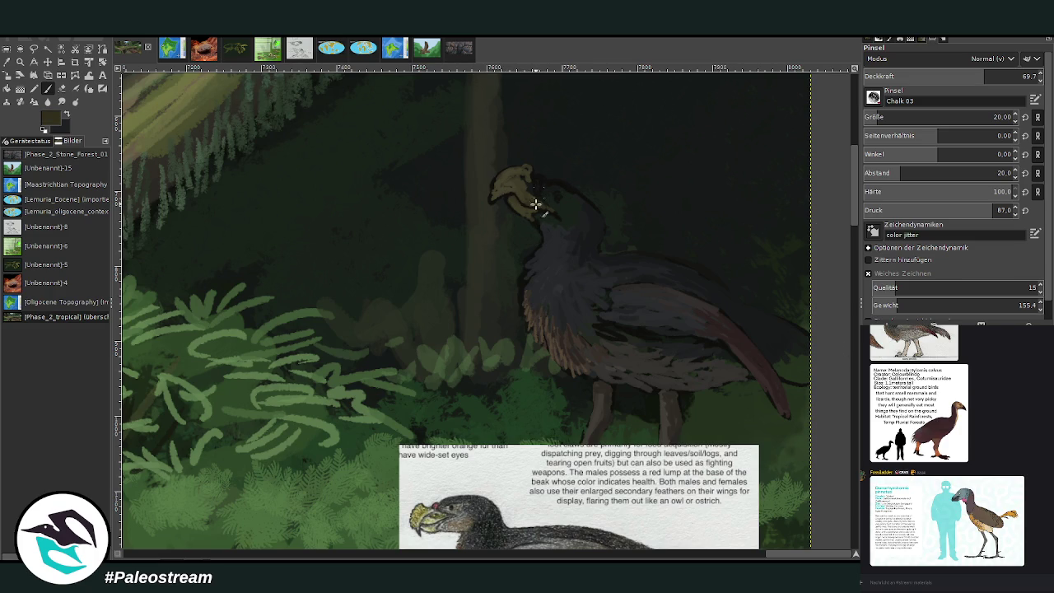
drag(499, 196, 519, 175)
mouse_move(537, 196)
mouse_down()
mouse_move(552, 216)
mouse_move(524, 173)
mouse_up()
drag(535, 185, 540, 180)
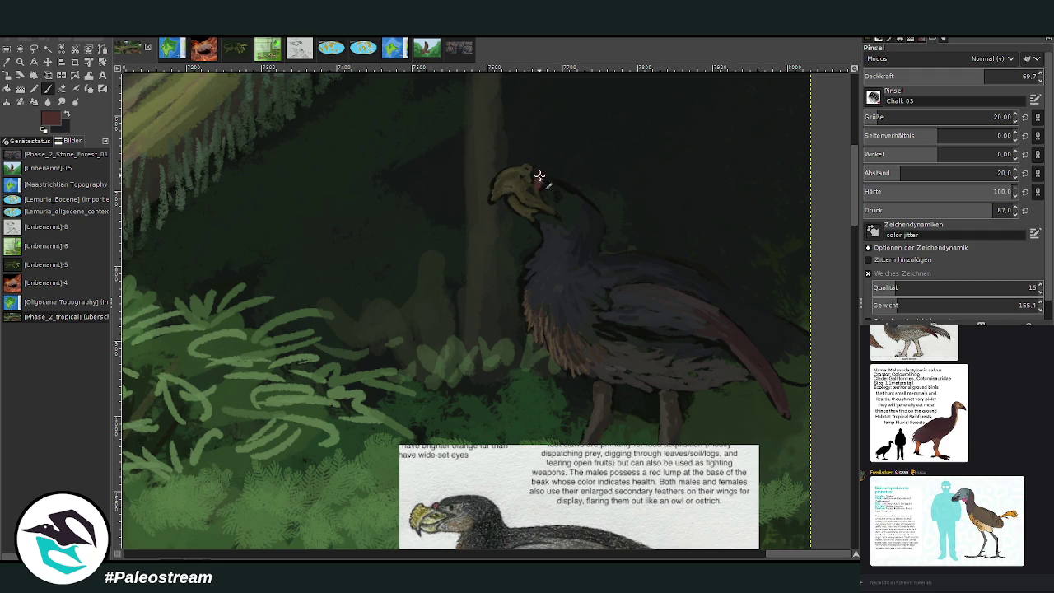
Sample a dark grey-olive from the canvas and darken the strokes along the bird's neck
click(34, 75)
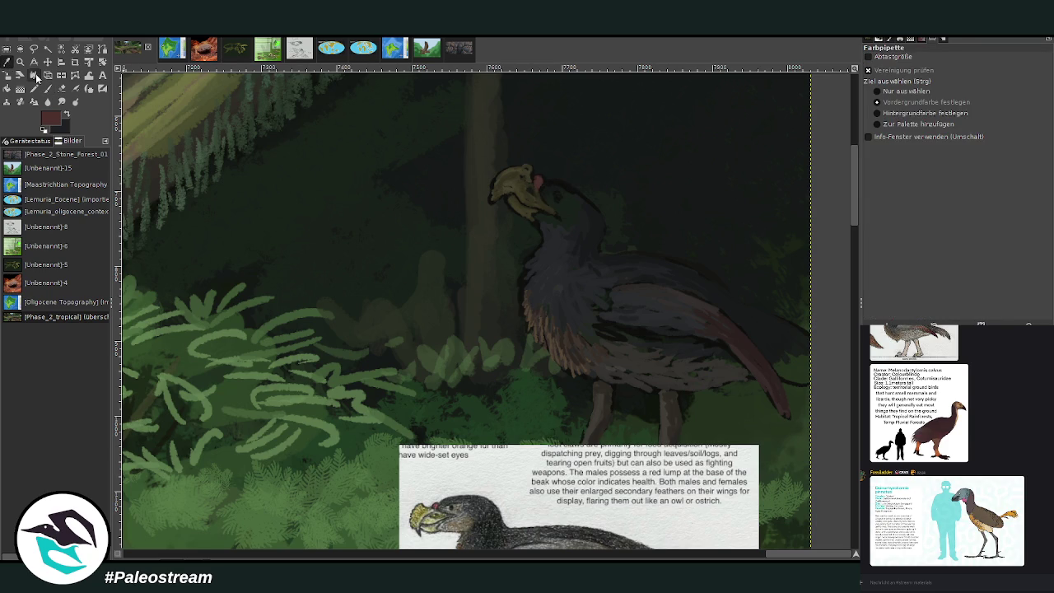
click(469, 521)
key(p)
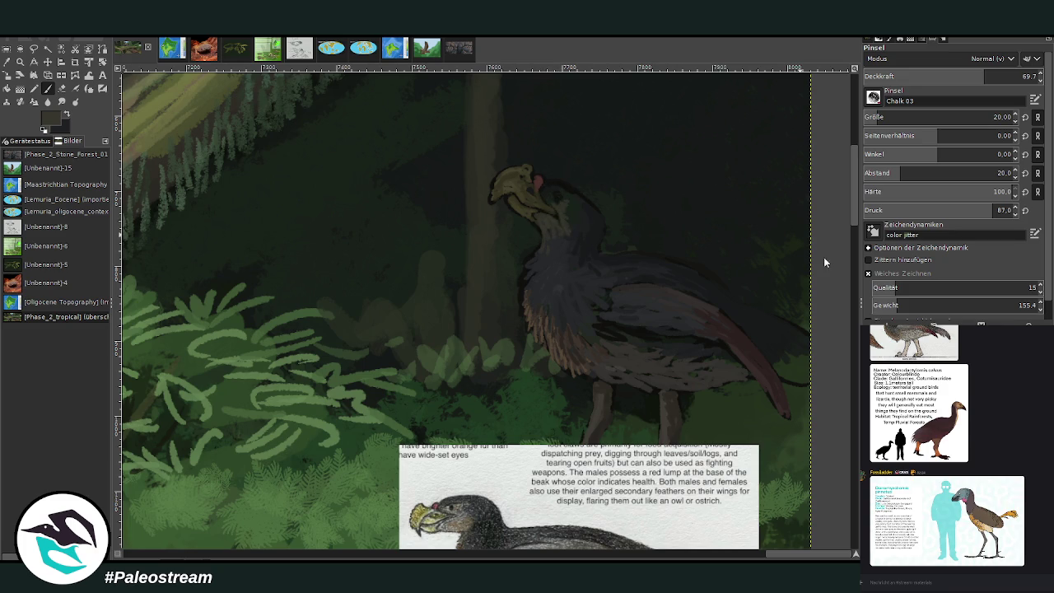
key(x)
drag(552, 204, 577, 218)
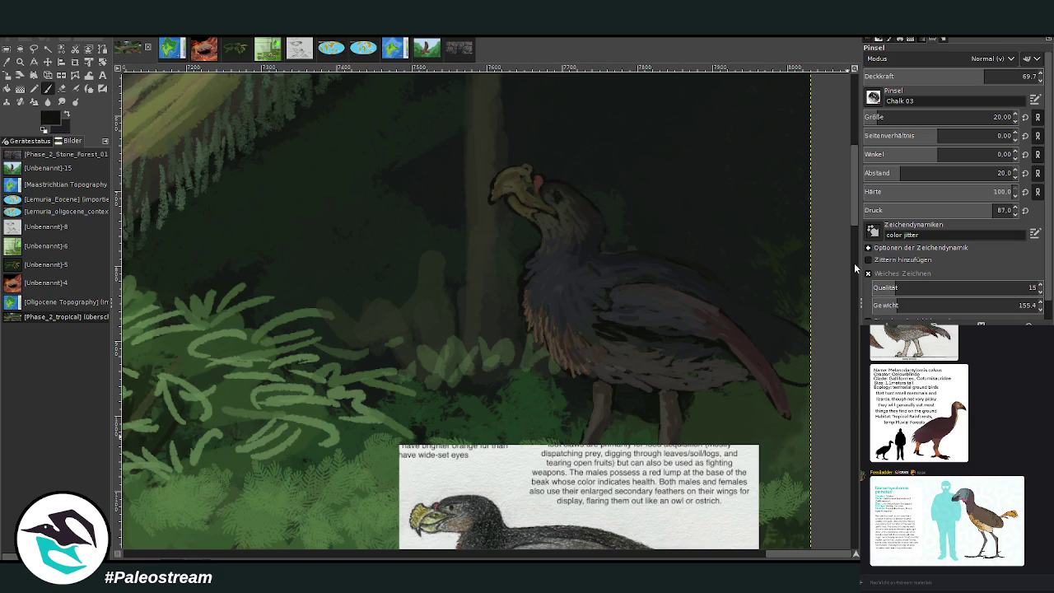
Set the brush opacity to about 50, then higher, and brighten the bird's crest
scroll(853, 188, down, 3)
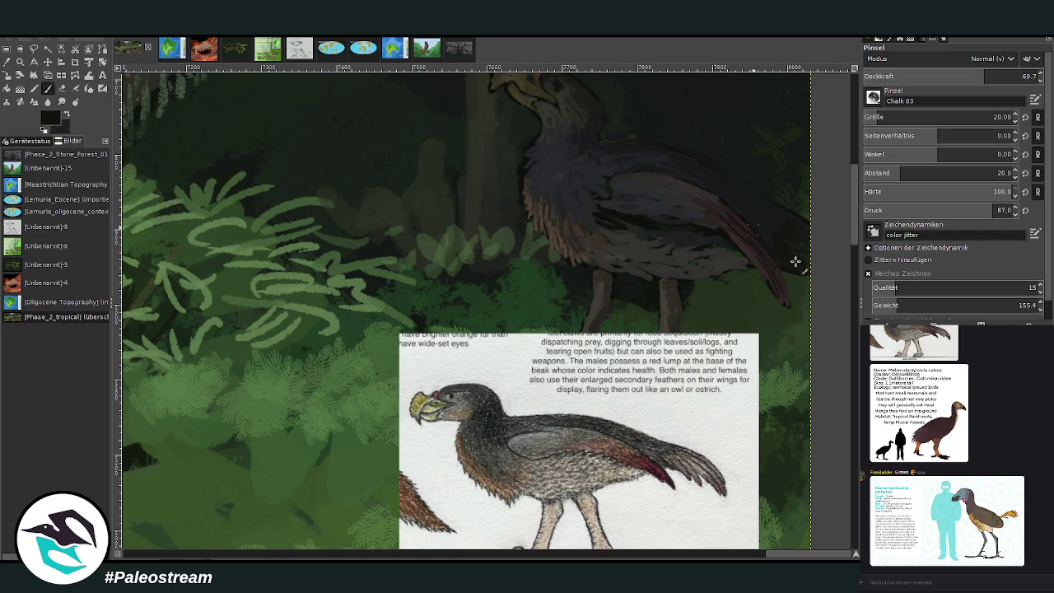
scroll(829, 201, up, 3)
scroll(749, 143, up, 1)
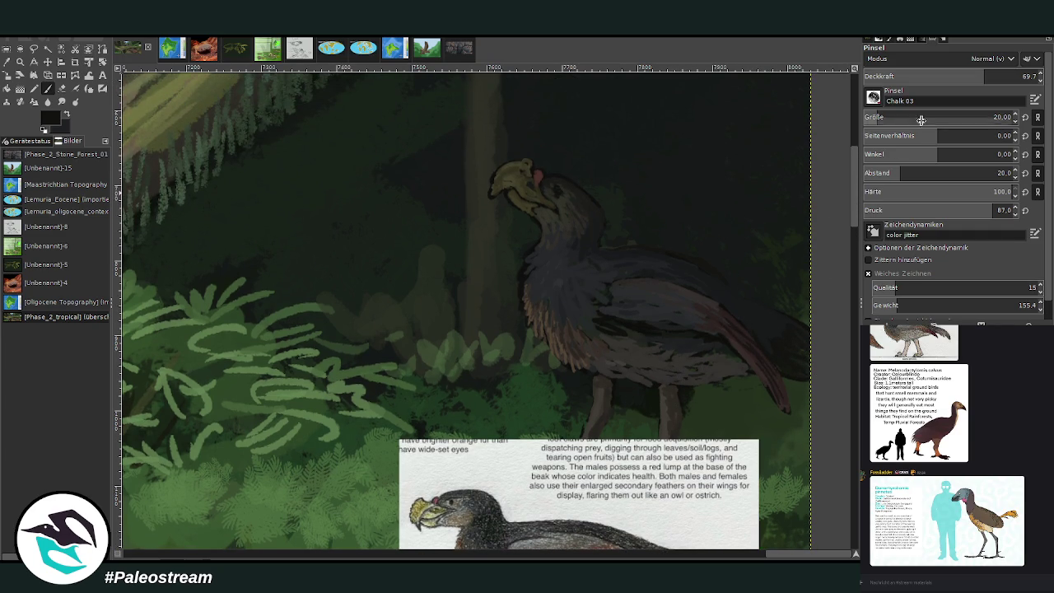
click(939, 72)
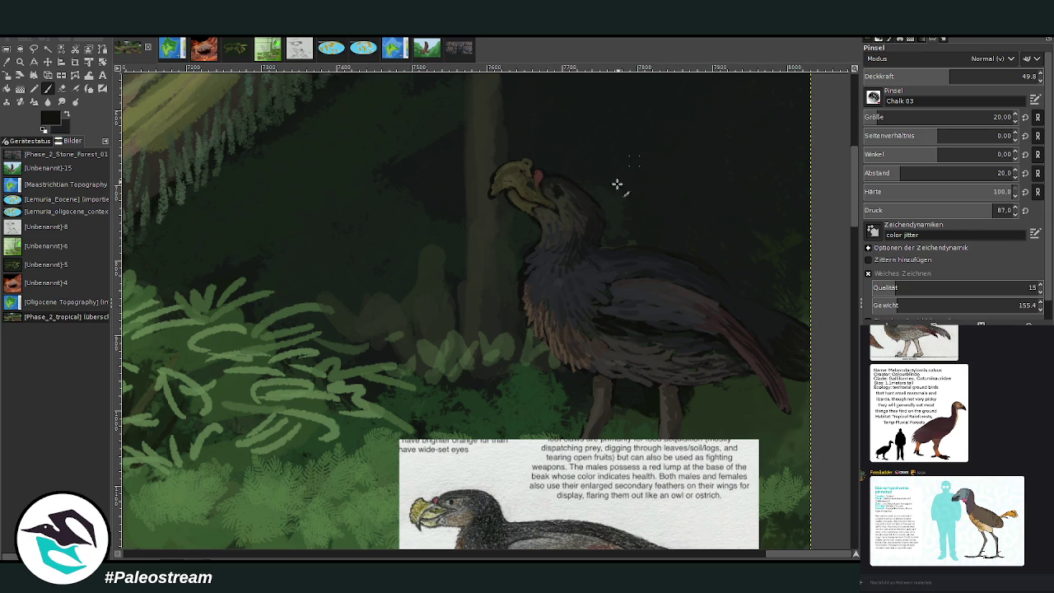
drag(950, 76, 1024, 75)
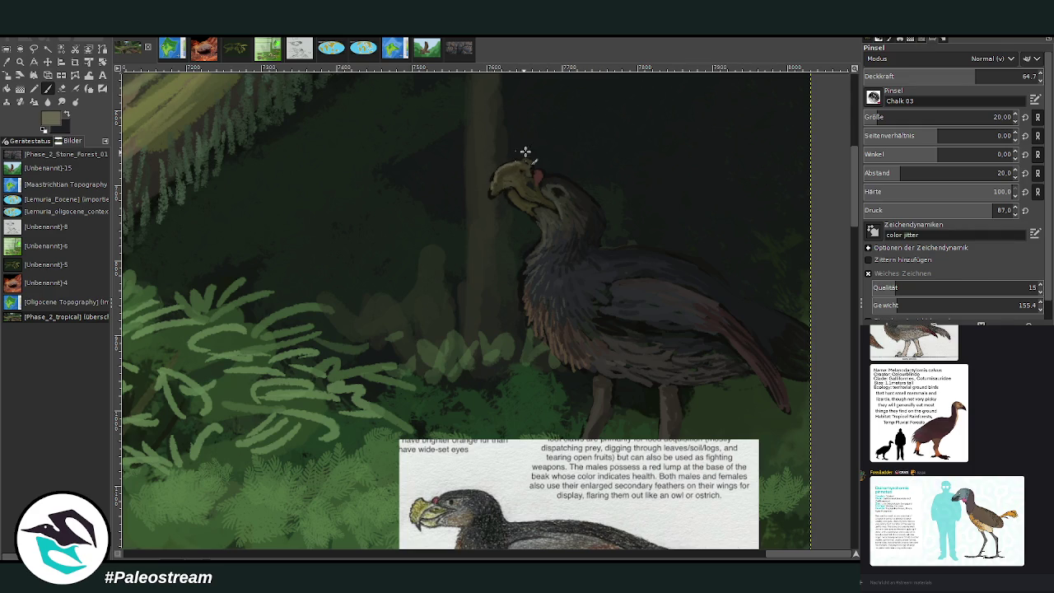
drag(518, 161, 532, 167)
Repaint crest and beak in darker olive from the plumage, with opacity 60.9 then 42.6
scroll(886, 76, up, 5)
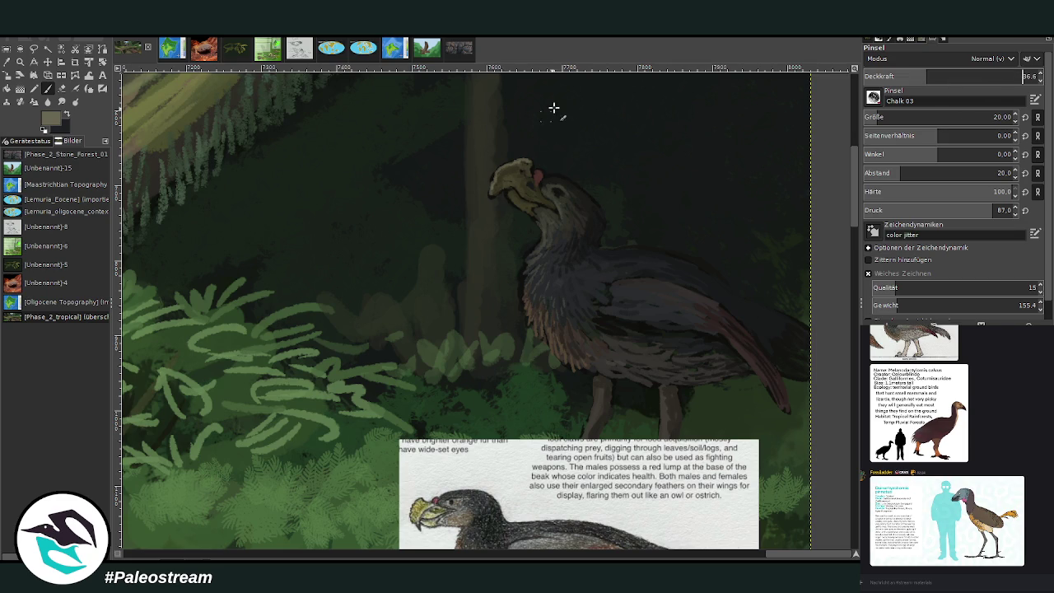
drag(513, 176, 520, 180)
ctrl+click(551, 203)
click(959, 72)
drag(958, 71, 968, 72)
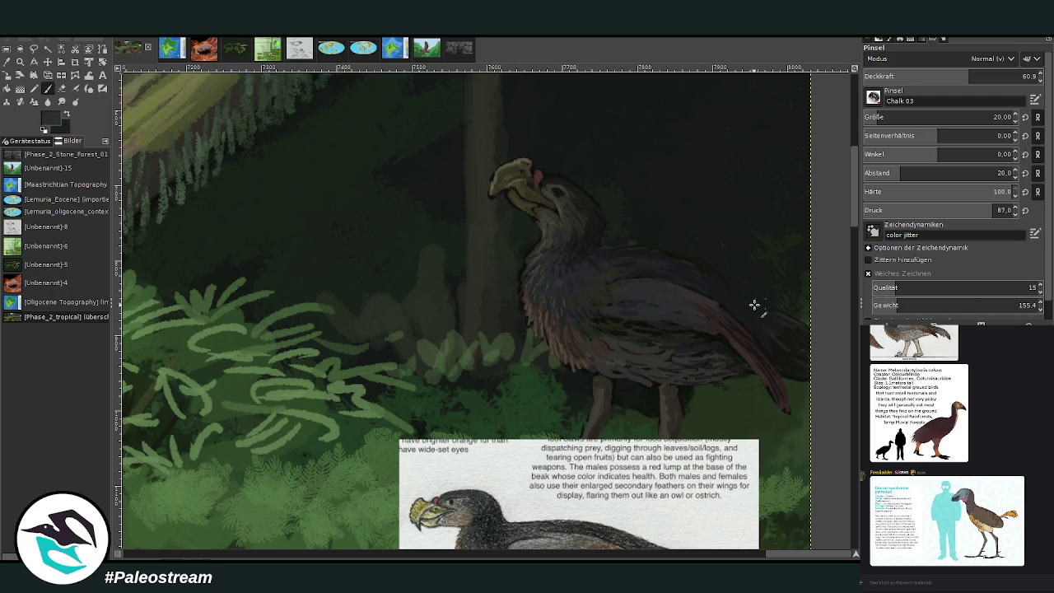
click(940, 76)
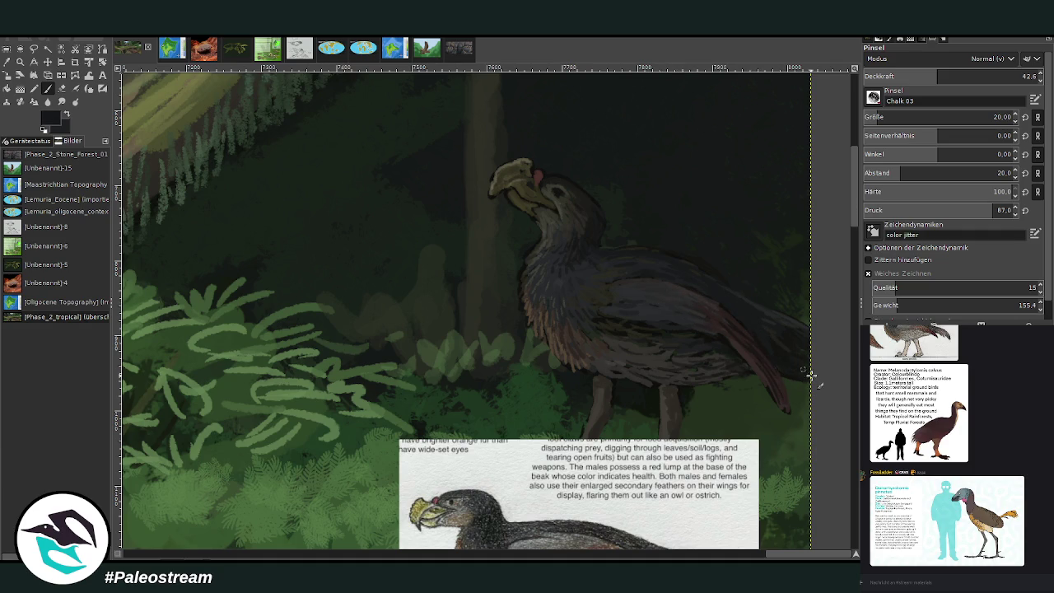
scroll(855, 207, down, 5)
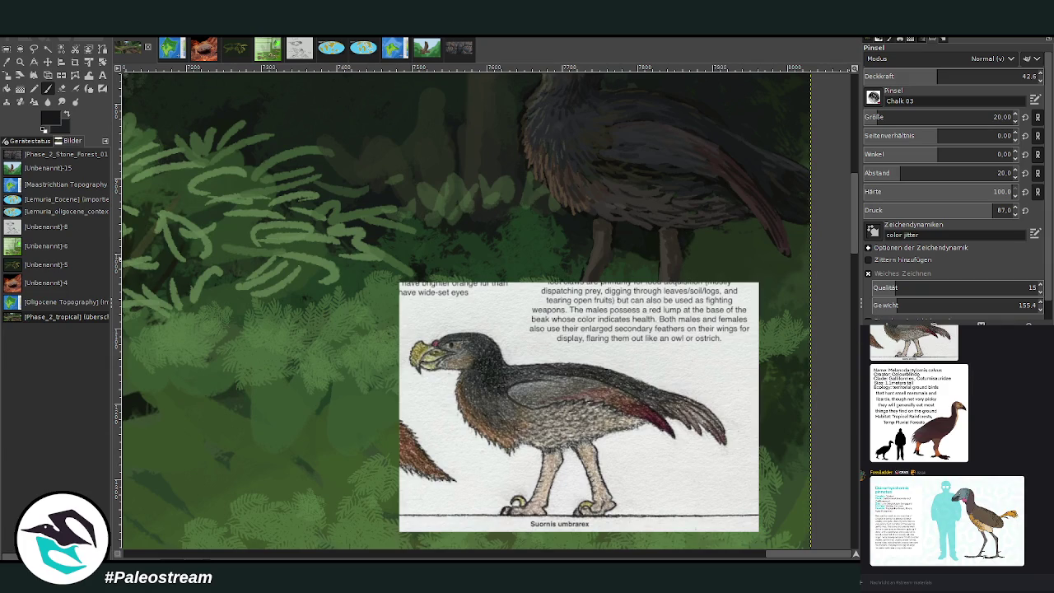
Delete the reference sheet and zoom in on the big bird and its undergrowth
key(Delete)
key(ctrl+h)
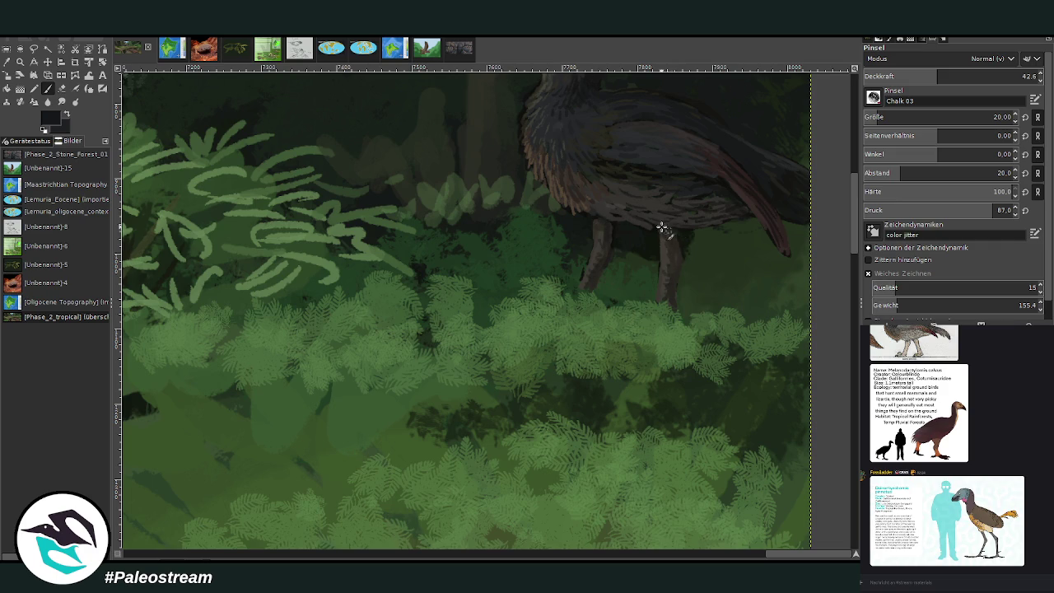
scroll(672, 280, down, 2)
scroll(671, 281, down, 2)
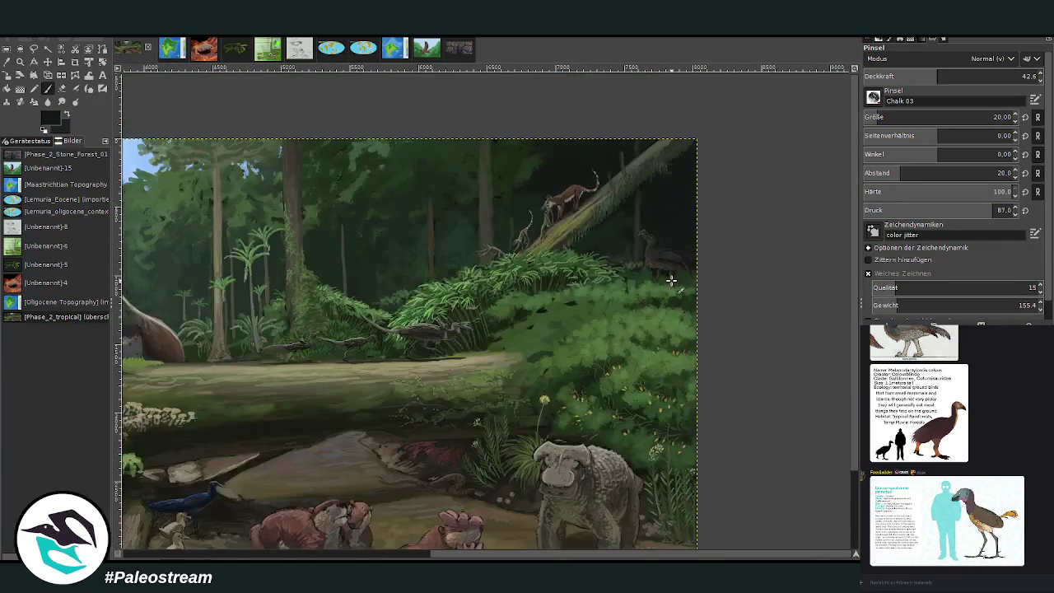
key(z)
drag(527, 152, 692, 359)
drag(323, 124, 647, 471)
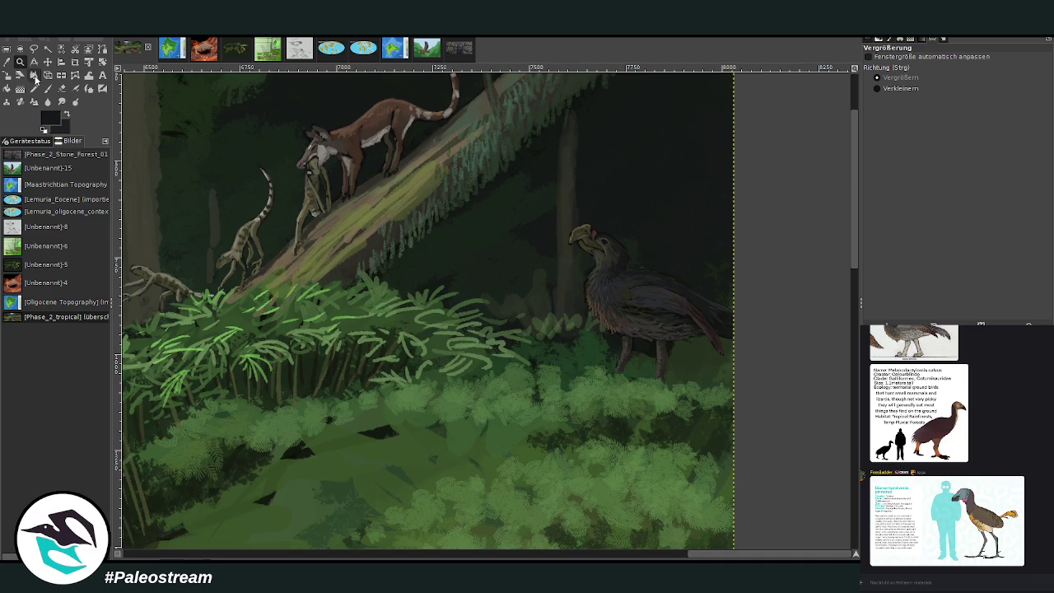
Sample foliage greens, light and dark, from the bushes around the bird
key(o)
ctrl+click(512, 337)
key(p)
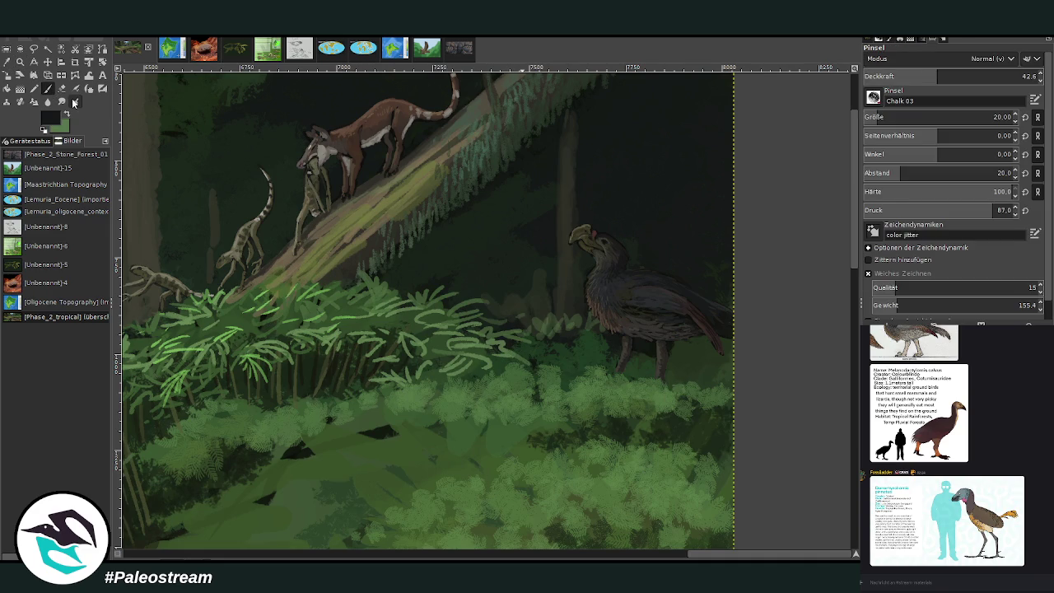
ctrl+click(527, 348)
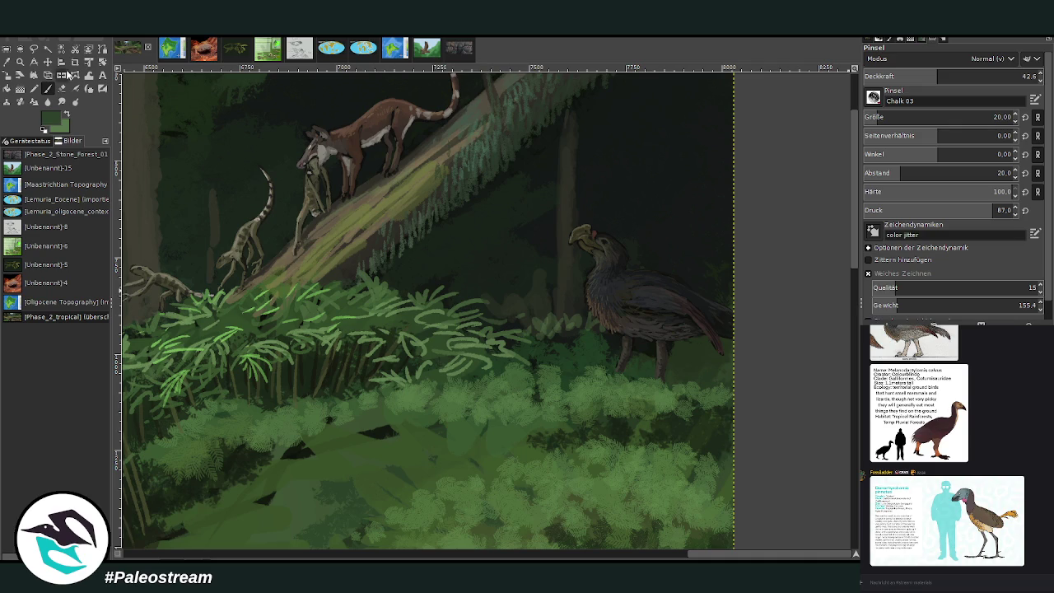
scroll(939, 117, up, 1)
scroll(939, 117, up, 5)
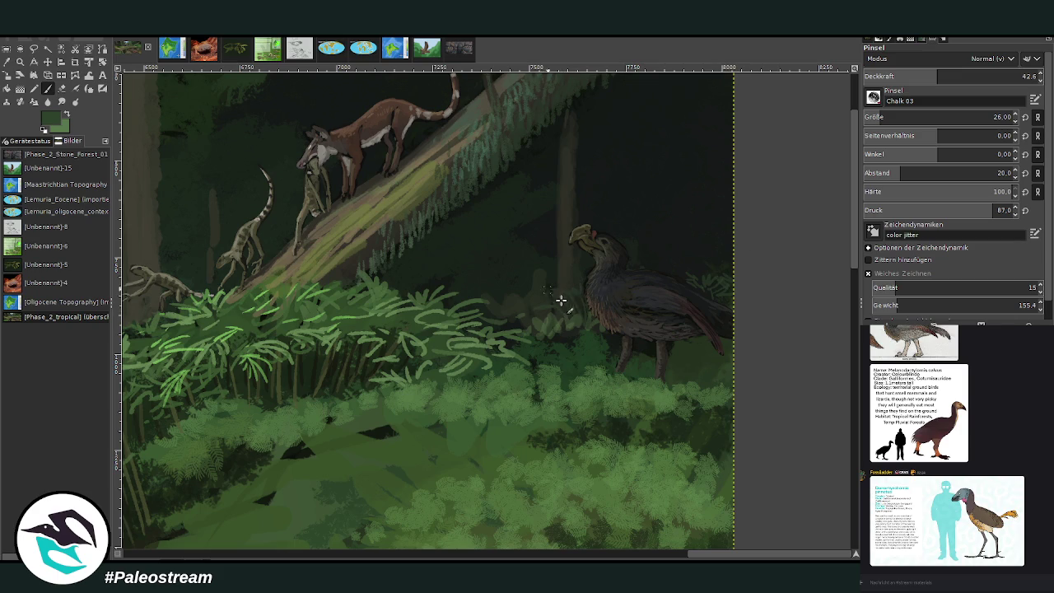
ctrl+click(549, 378)
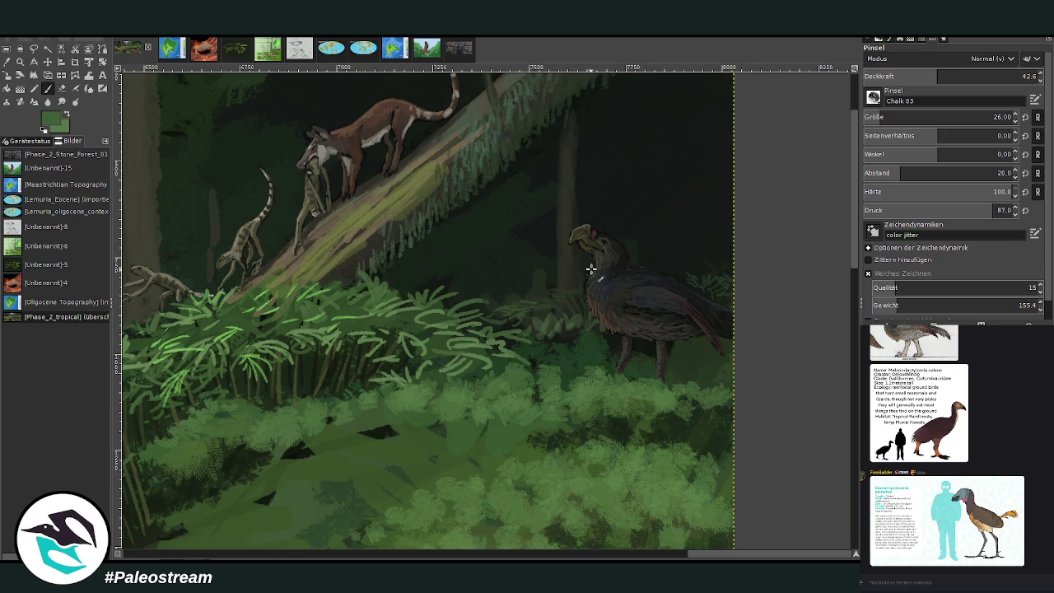
ctrl+click(560, 337)
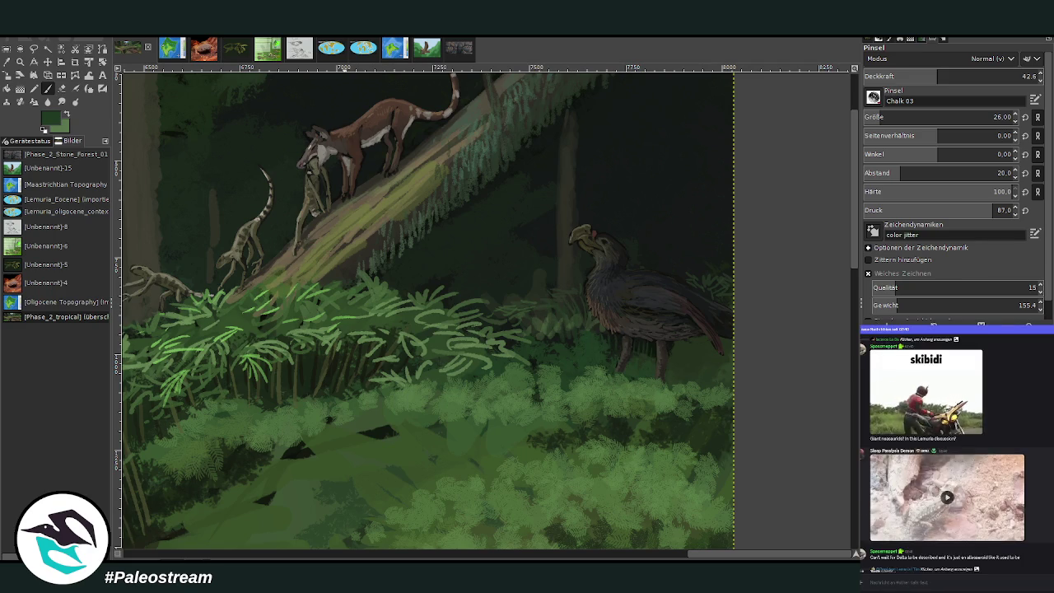
Pick a darker foliage green and set the brush to size 48 with higher opacity
scroll(865, 438, up, 3)
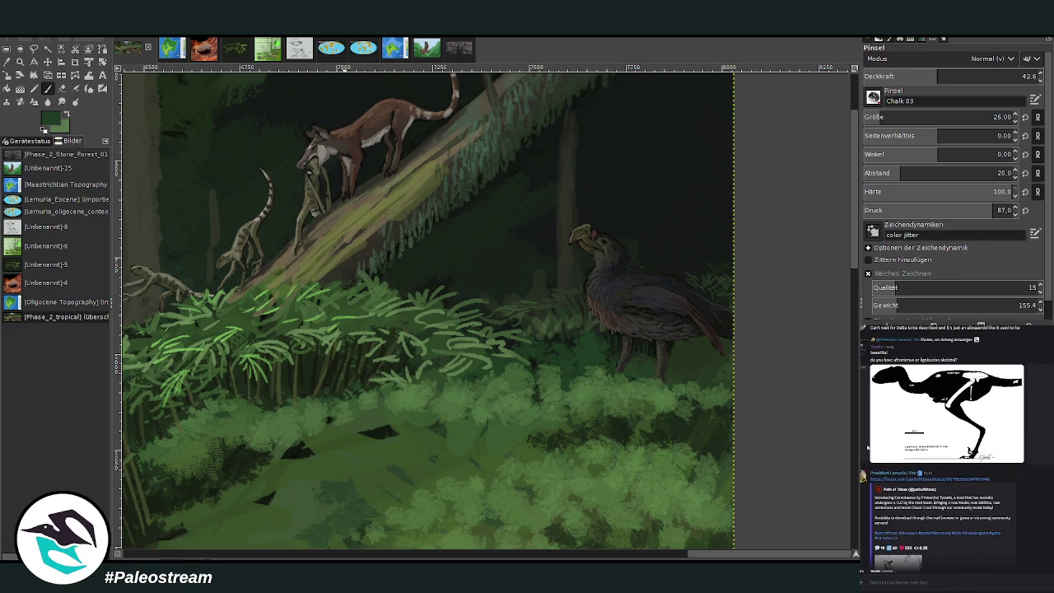
scroll(868, 470, up, 2)
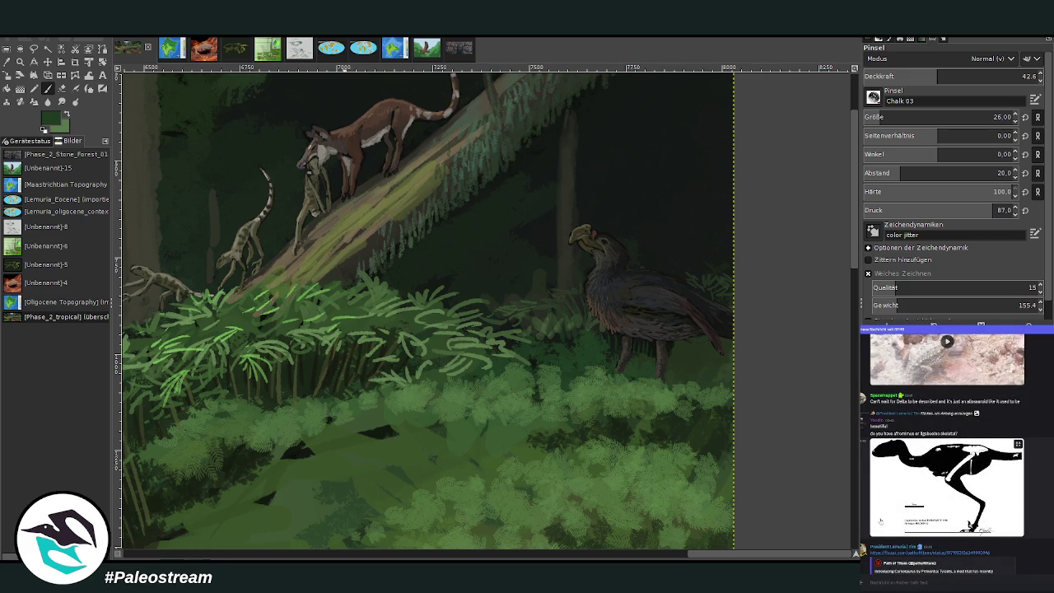
scroll(947, 449, up, 2)
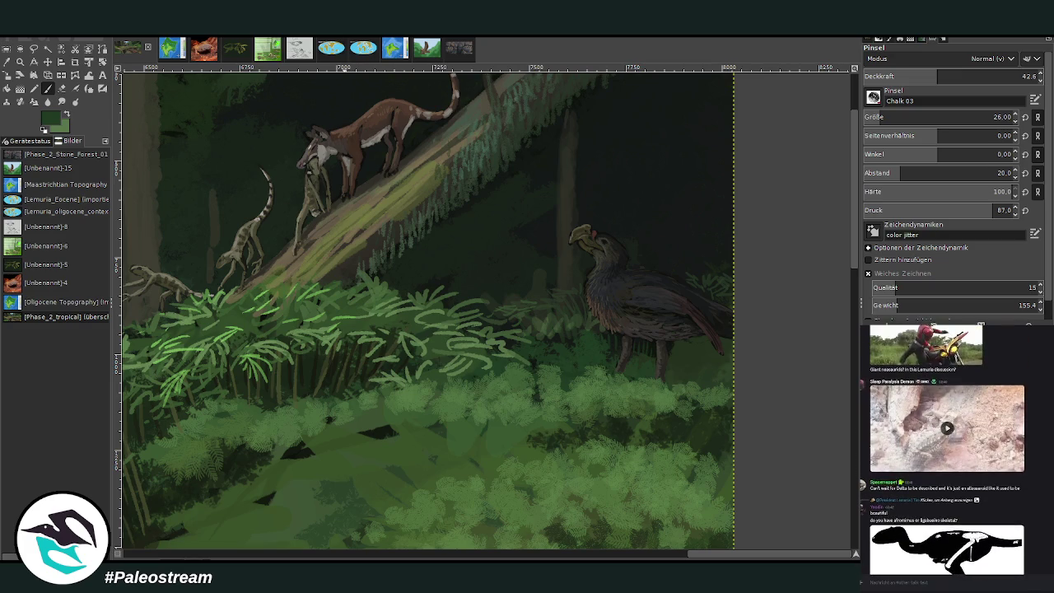
scroll(947, 449, up, 3)
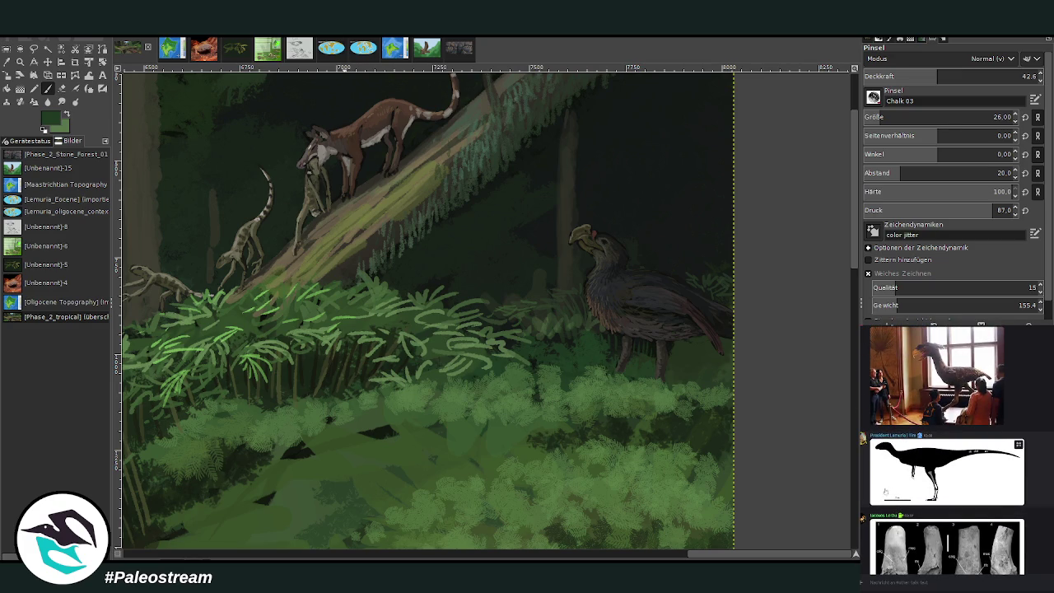
scroll(880, 494, down, 2)
scroll(873, 494, down, 3)
scroll(869, 492, down, 1)
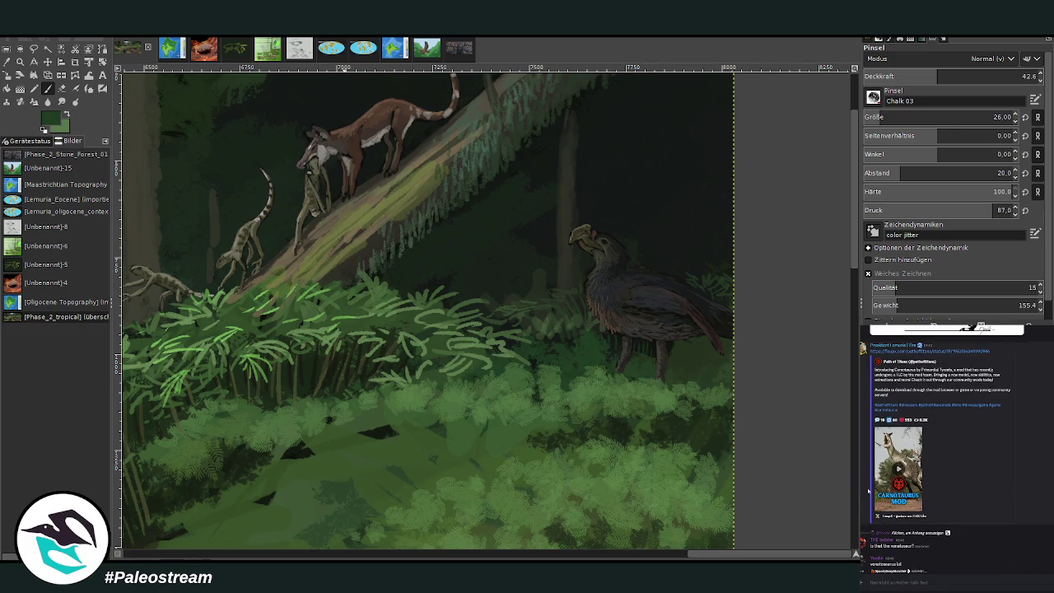
scroll(866, 419, up, 3)
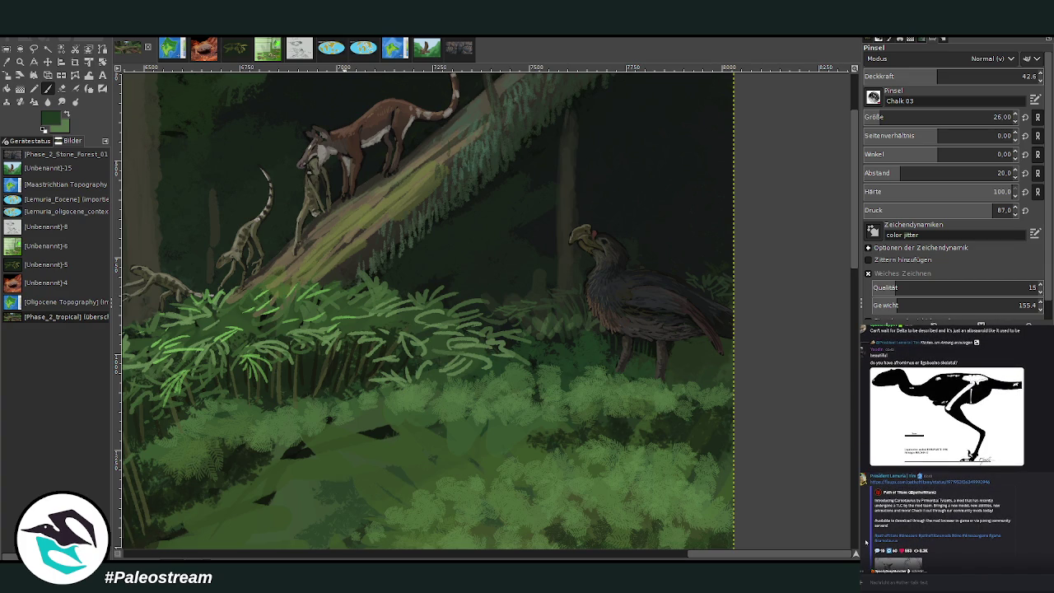
scroll(866, 544, down, 3)
scroll(866, 544, down, 1)
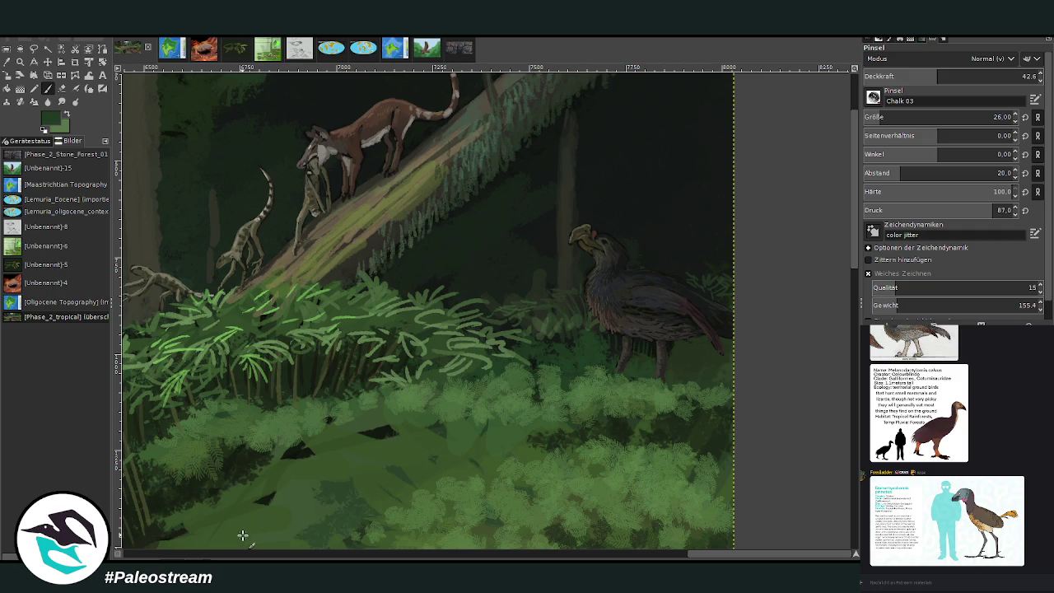
key(o)
click(557, 338)
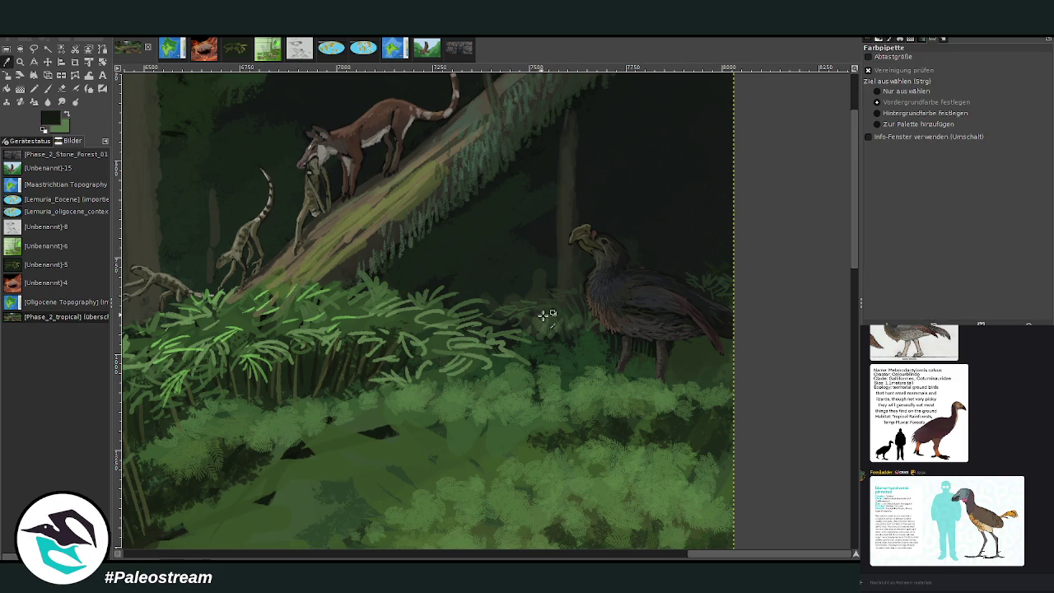
key(p)
click(882, 117)
click(958, 76)
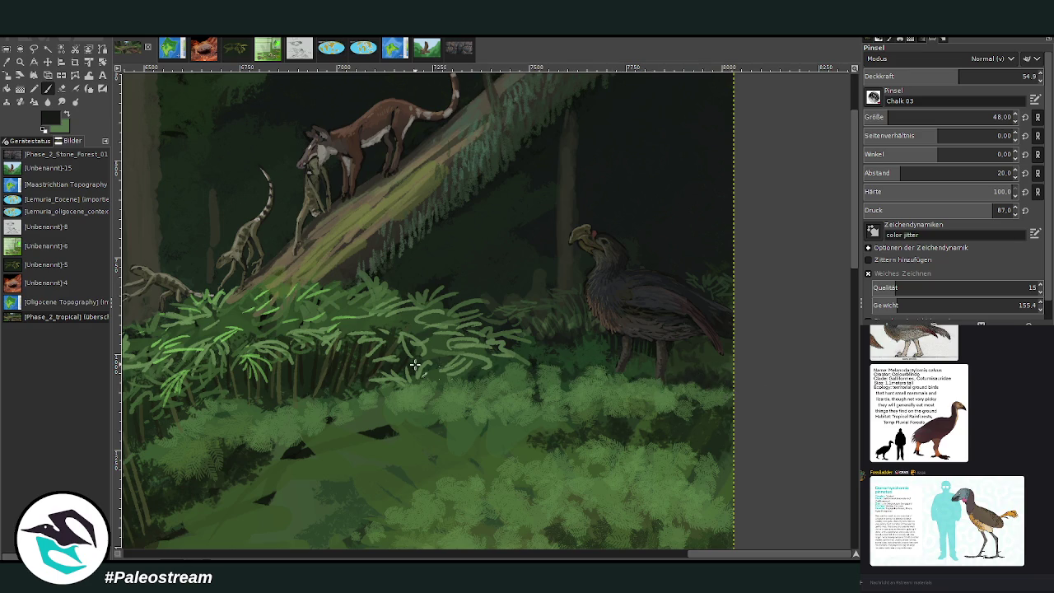
scroll(337, 385, down, 4)
scroll(337, 385, down, 1)
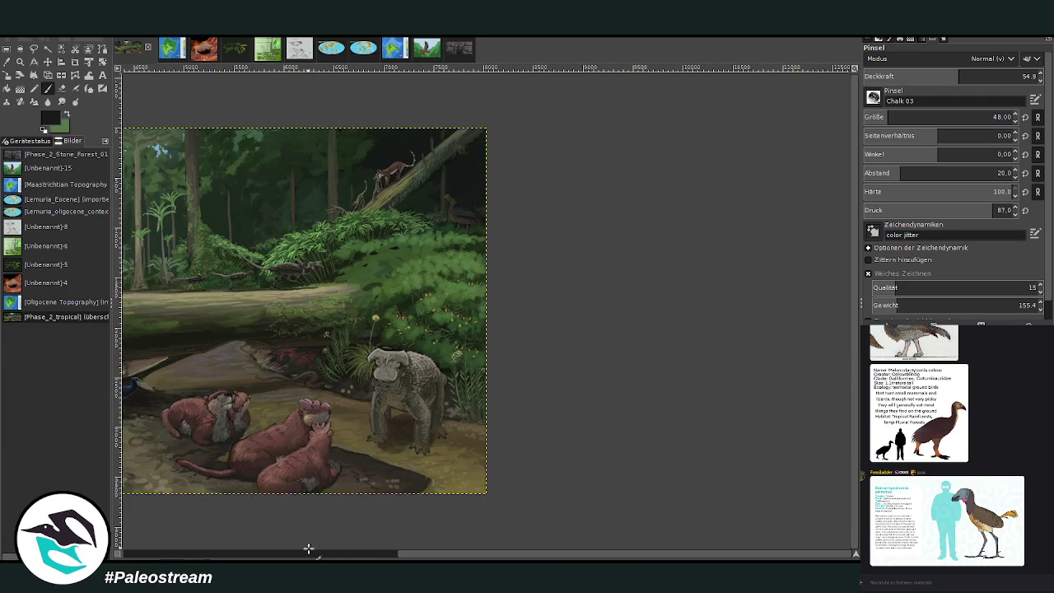
click(371, 556)
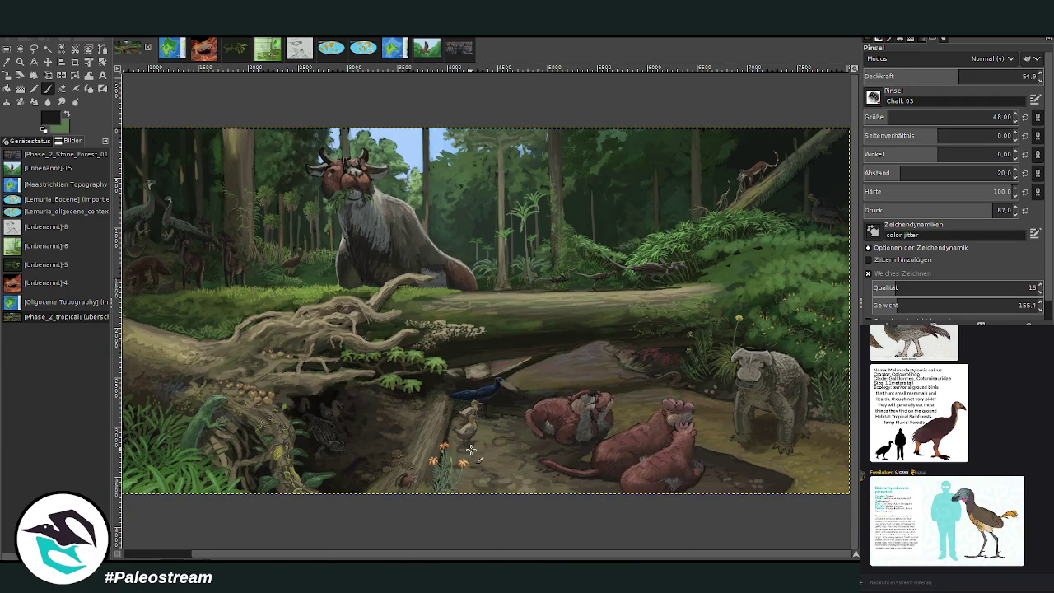
click(20, 62)
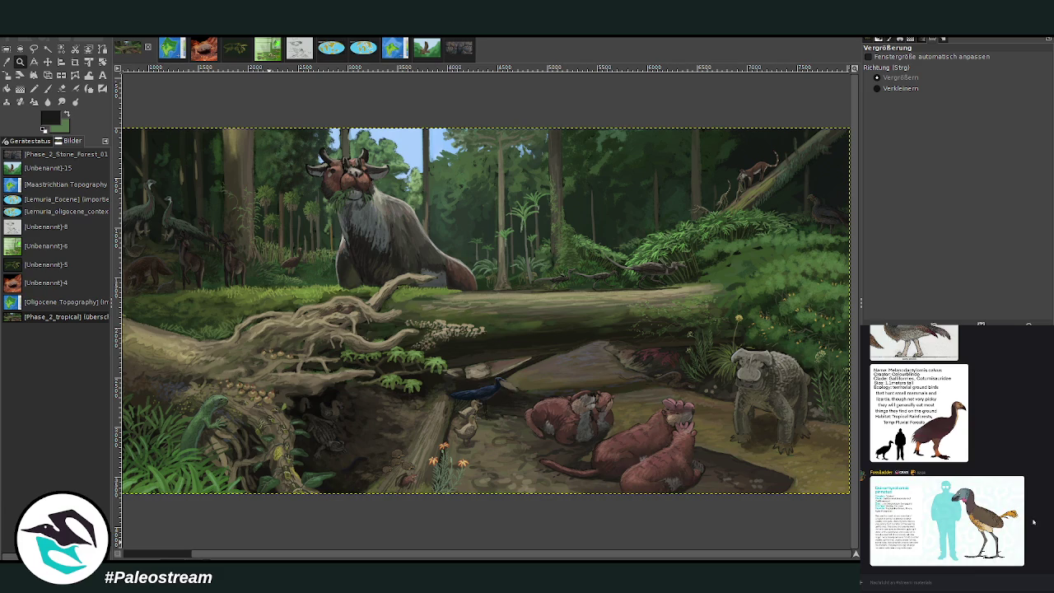
scroll(1034, 522, up, 3)
scroll(1033, 522, up, 2)
scroll(957, 448, up, 1)
scroll(957, 448, up, 2)
scroll(958, 449, up, 1)
scroll(957, 448, up, 1)
scroll(948, 448, up, 1)
scroll(948, 448, up, 1)
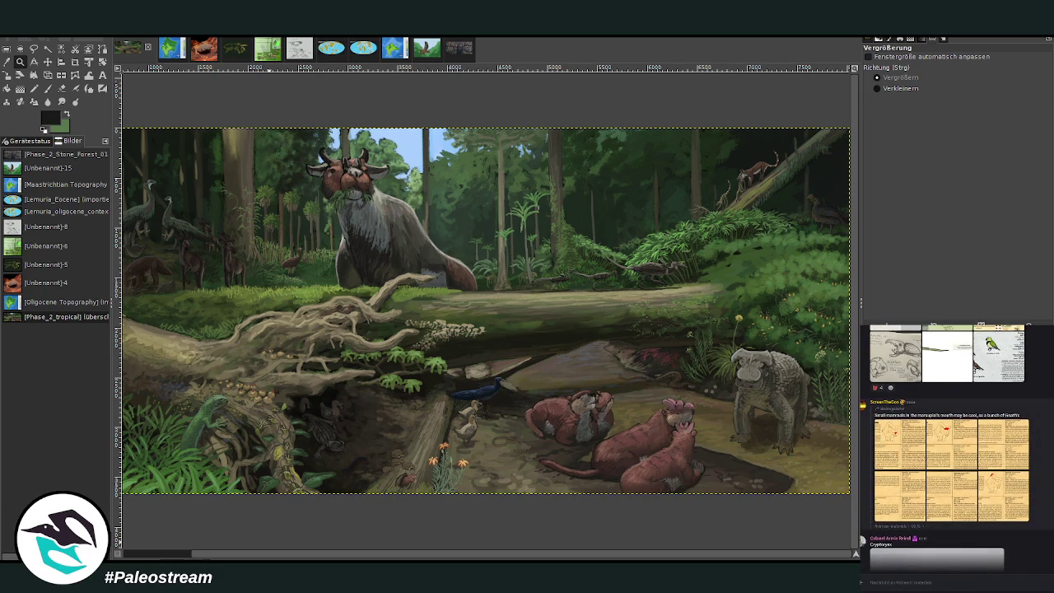
scroll(1006, 464, up, 3)
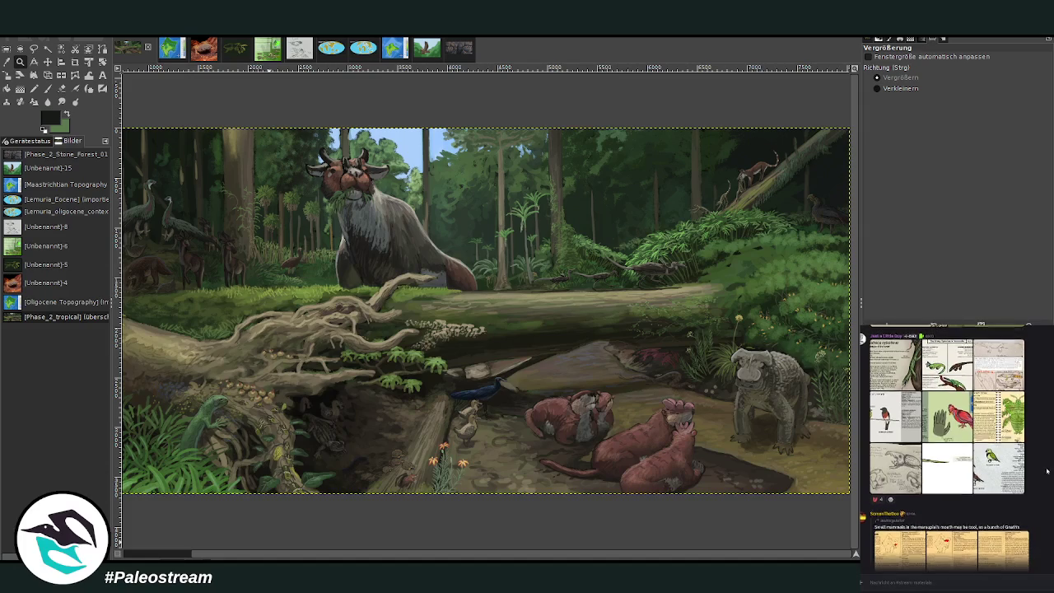
click(1006, 464)
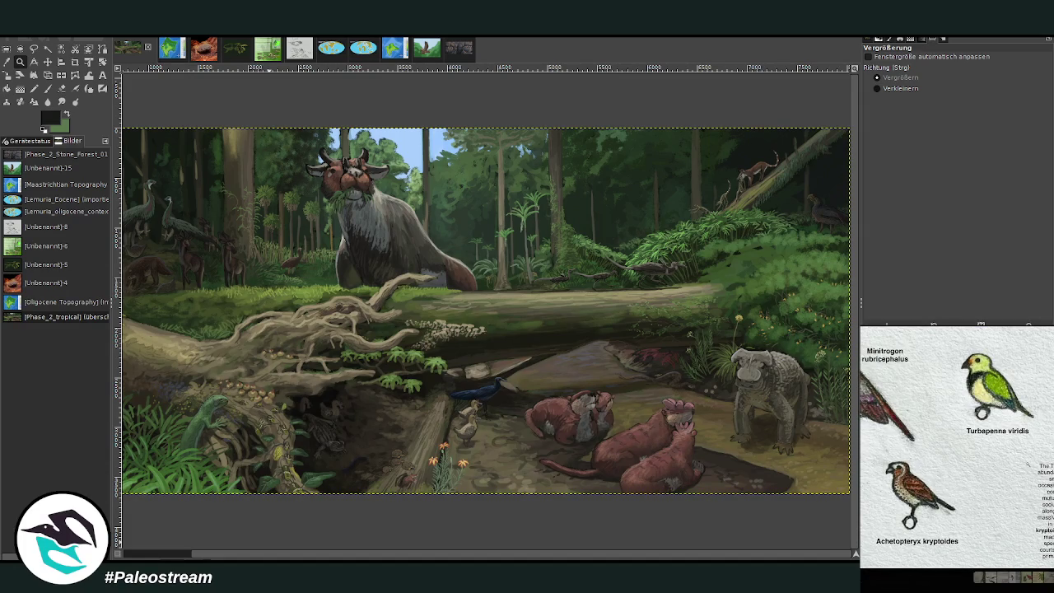
right_click(1028, 464)
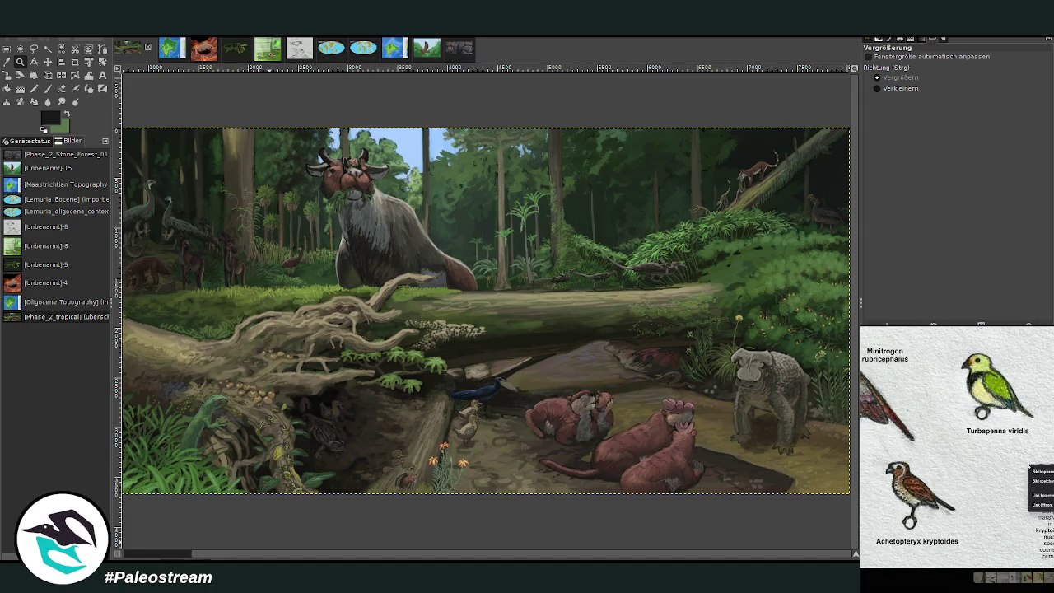
key(Escape)
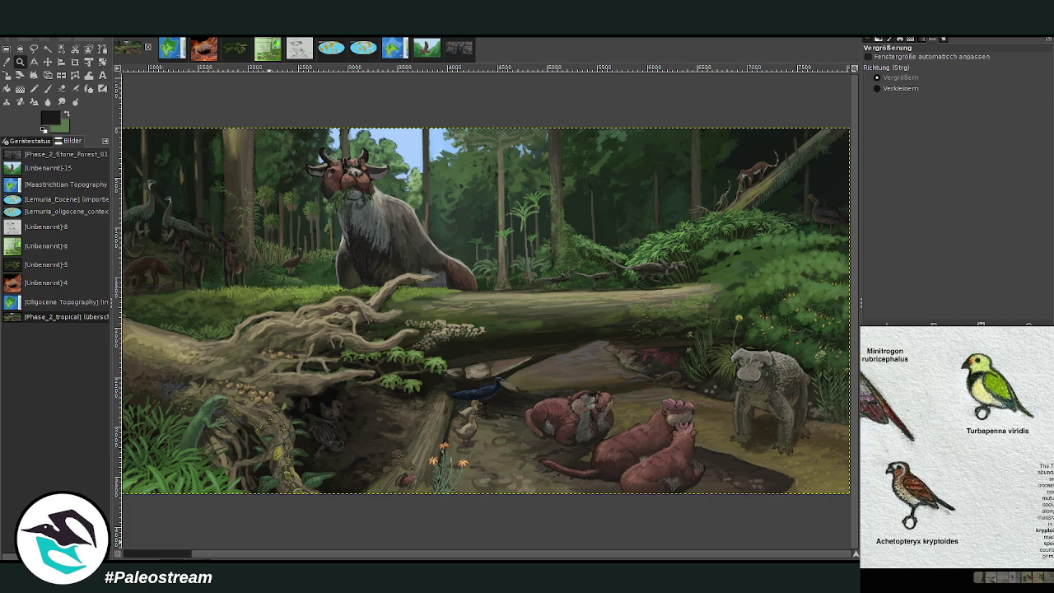
key(Escape)
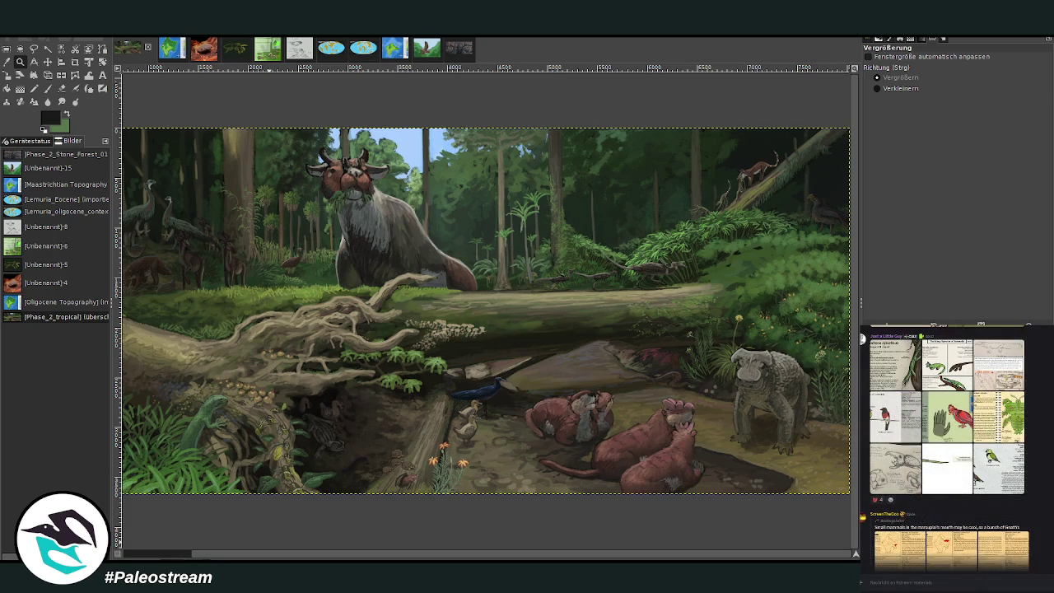
scroll(948, 445, up, 2)
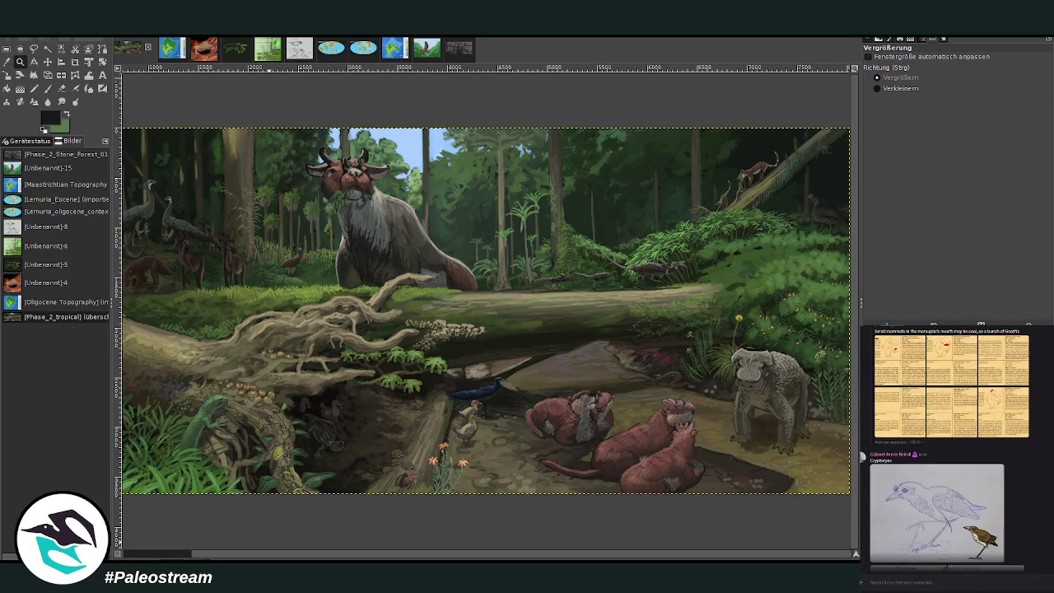
scroll(948, 445, up, 2)
scroll(948, 444, up, 2)
scroll(947, 445, up, 2)
click(941, 445)
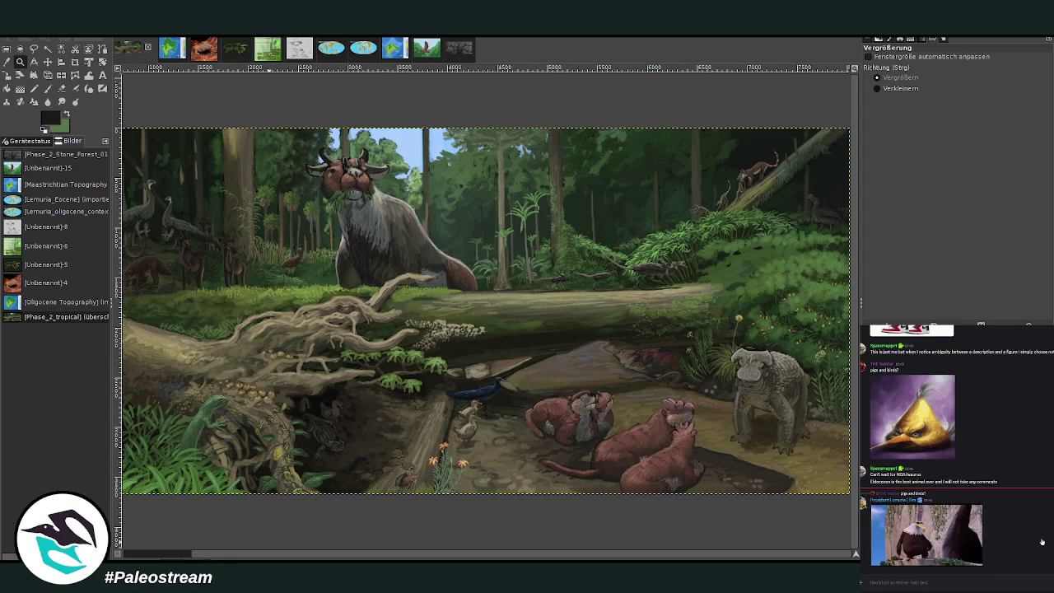
scroll(1042, 541, up, 5)
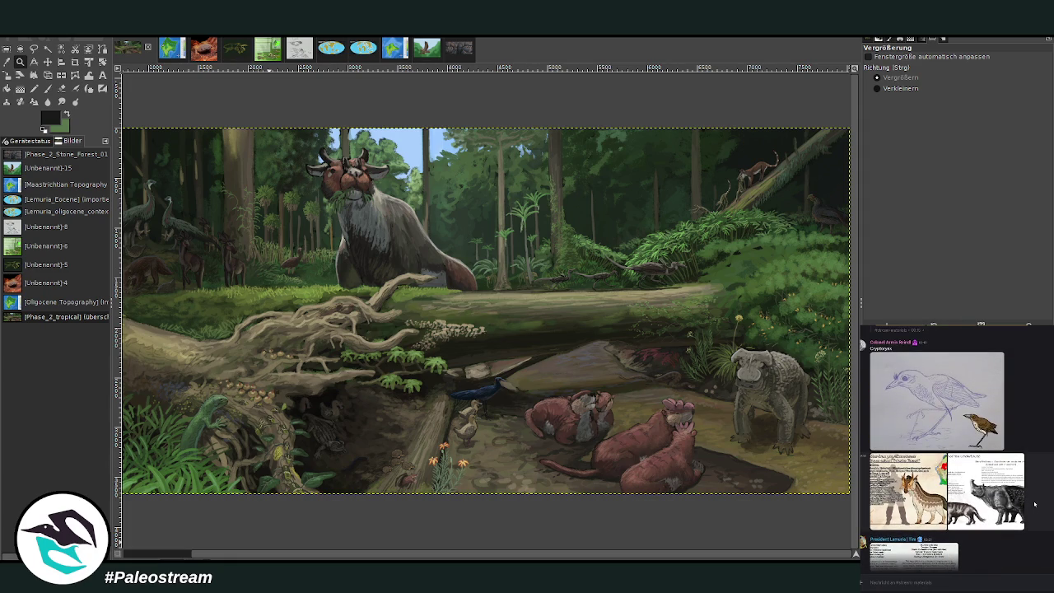
scroll(1035, 504, up, 3)
scroll(1035, 503, up, 2)
scroll(1034, 501, up, 2)
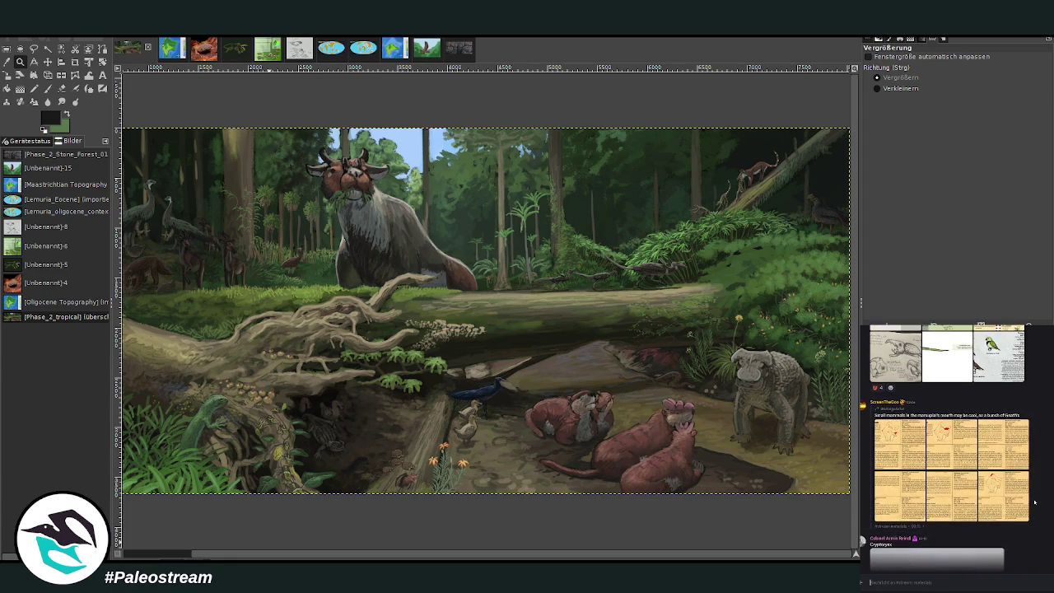
scroll(1035, 502, up, 2)
scroll(1035, 501, up, 2)
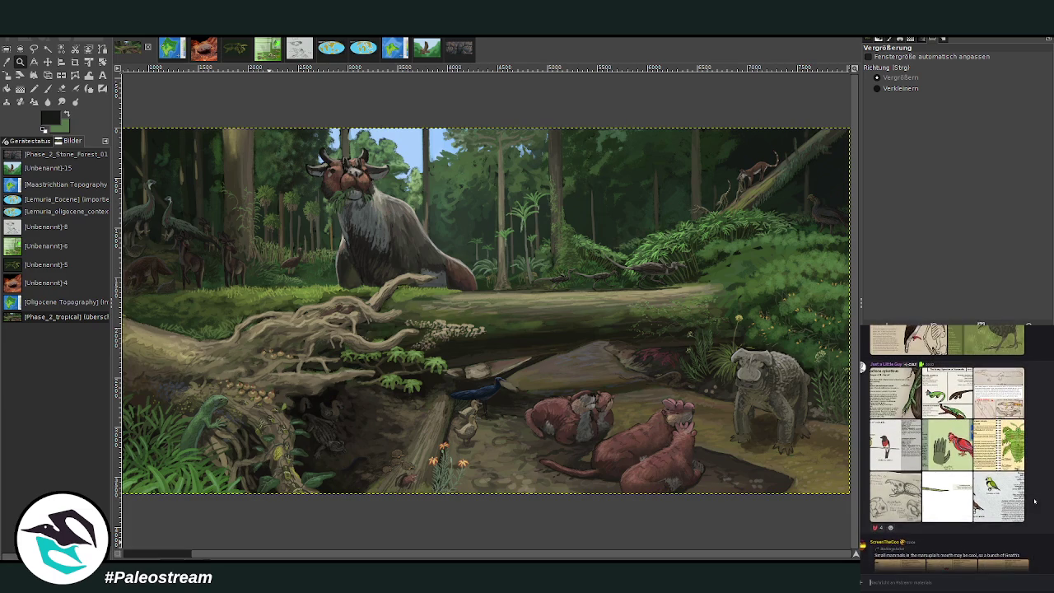
scroll(1036, 500, up, 1)
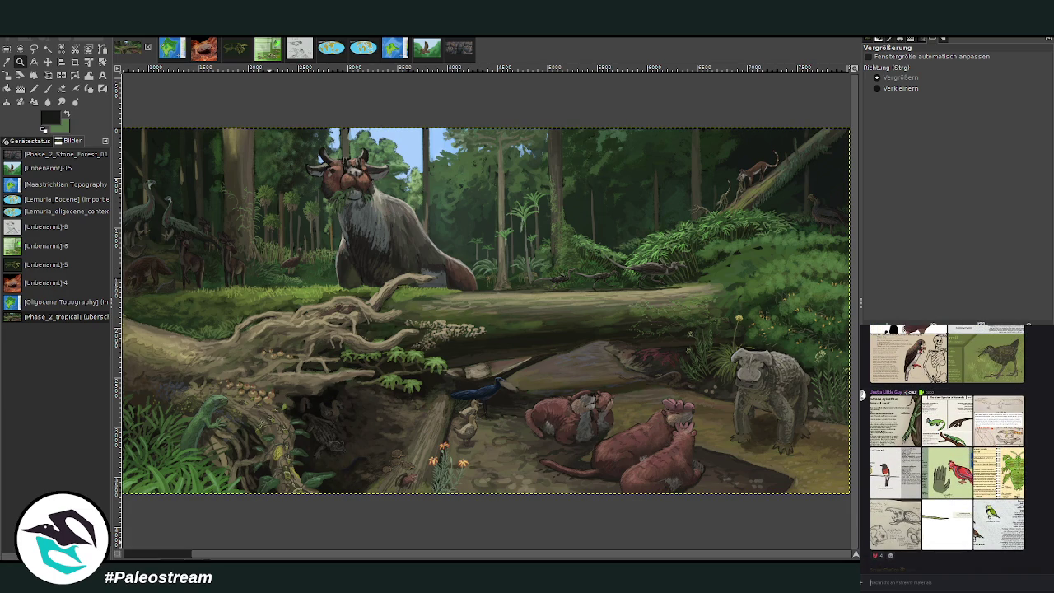
drag(260, 555, 161, 555)
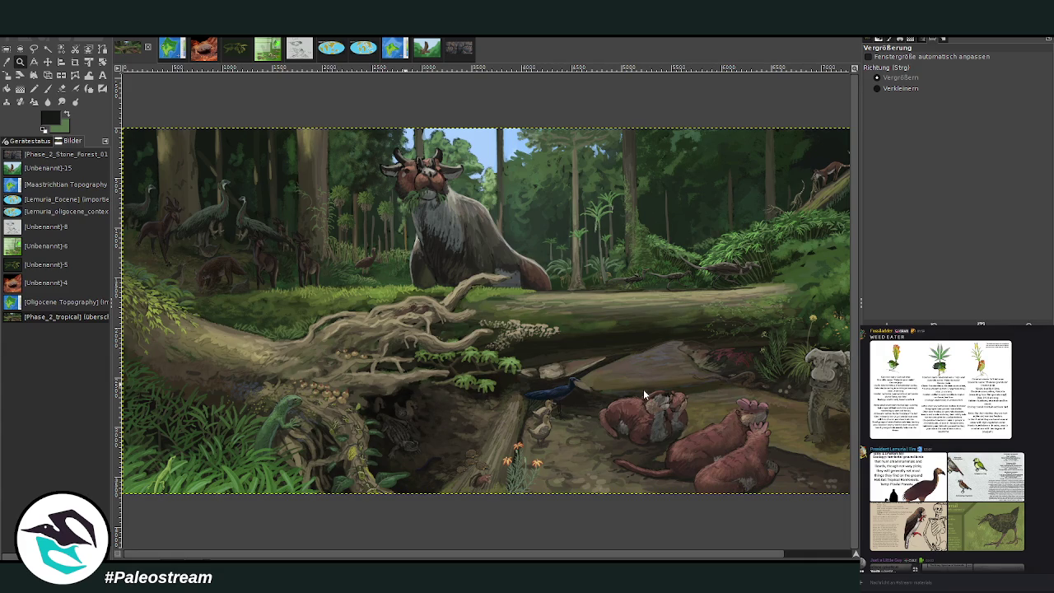
key(ctrl+v)
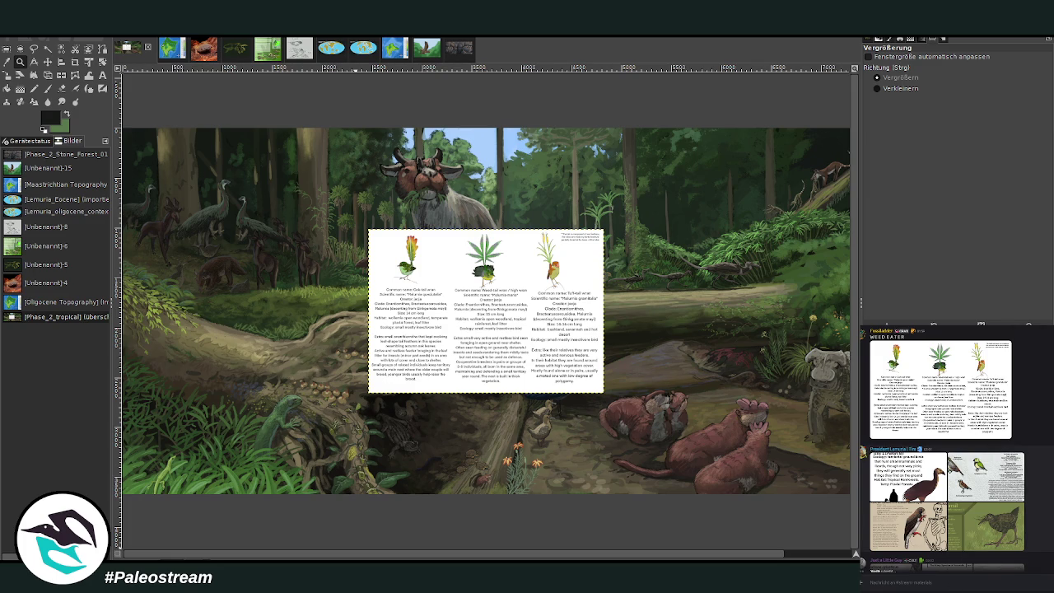
Play the chat video, then zoom so the pasted Weed Eater sheet fills the view
scroll(947, 445, up, 3)
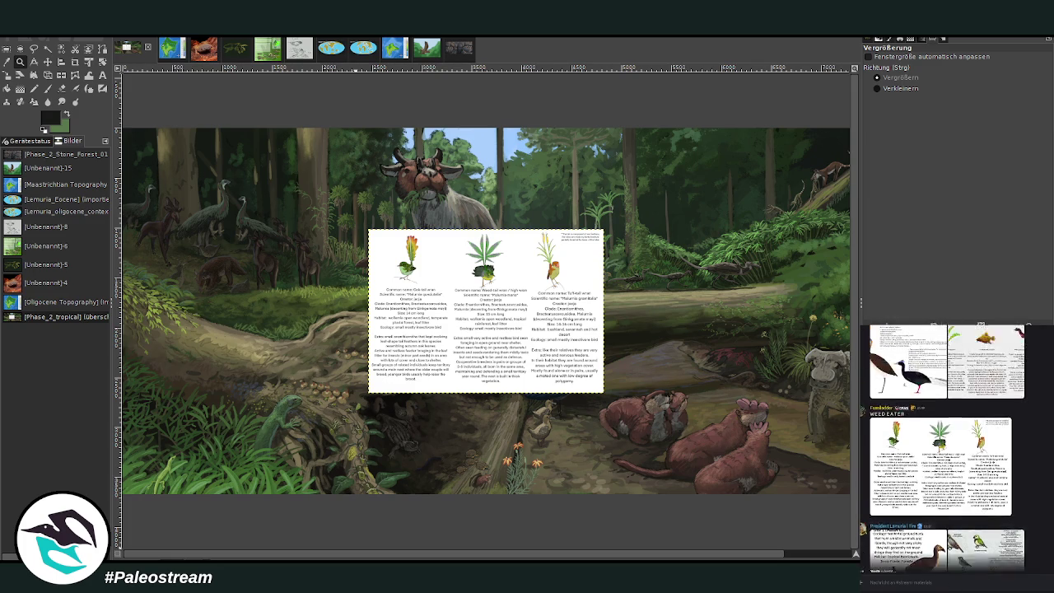
scroll(947, 445, up, 2)
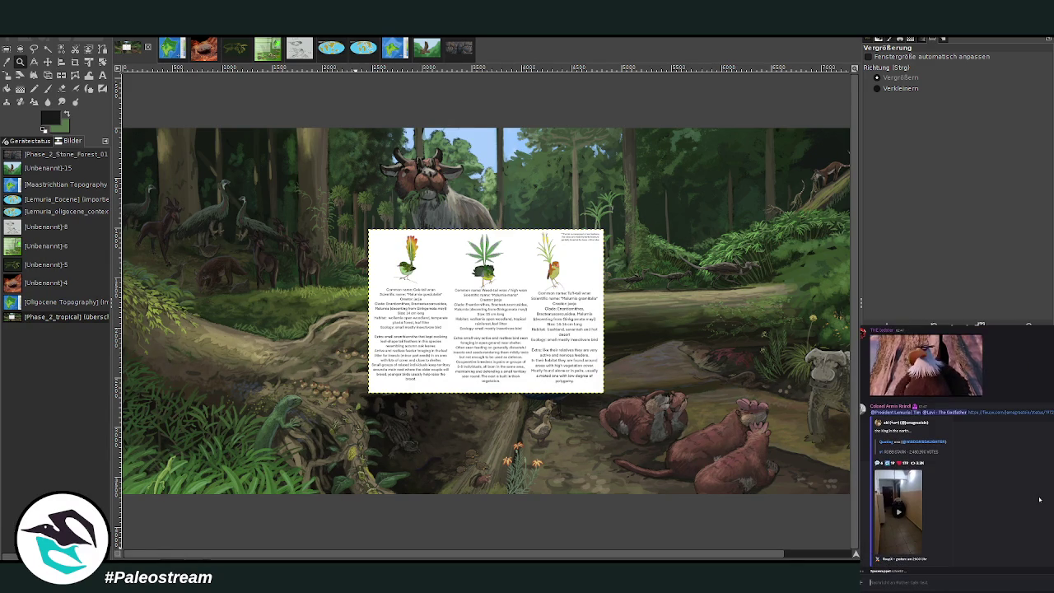
click(898, 510)
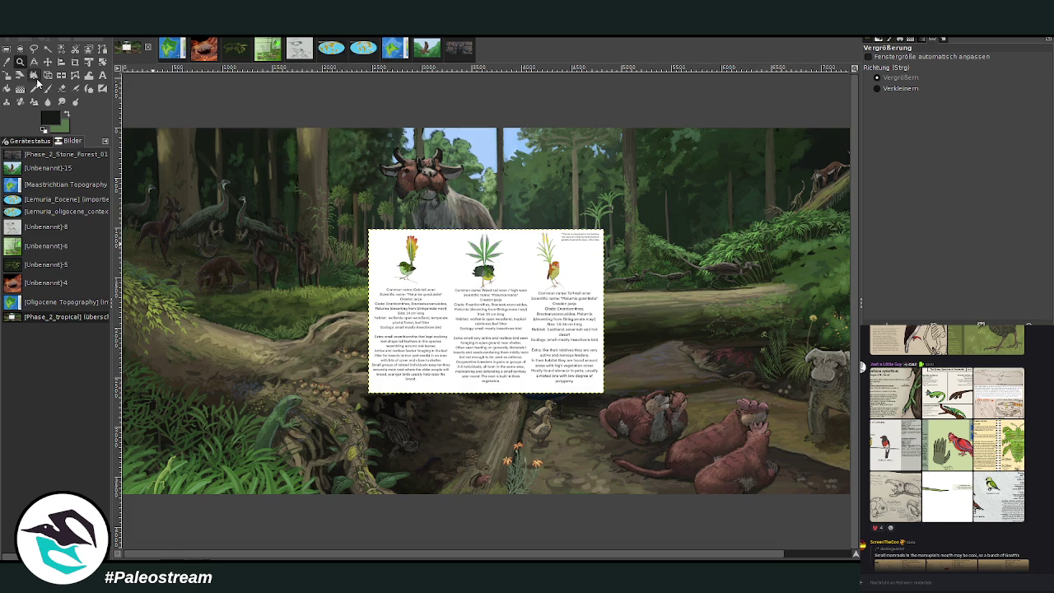
drag(371, 225, 607, 401)
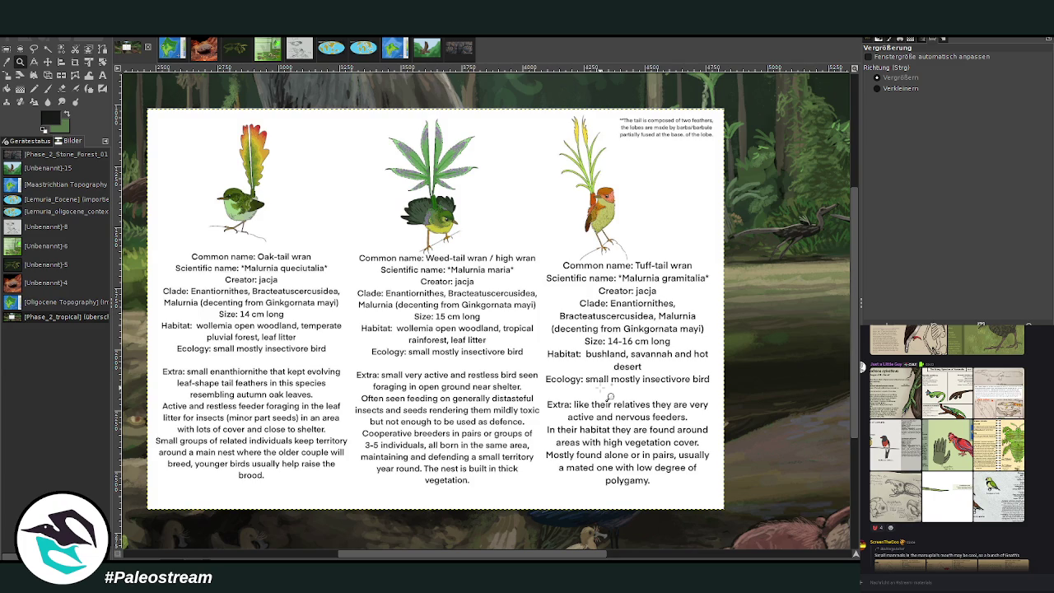
click(75, 62)
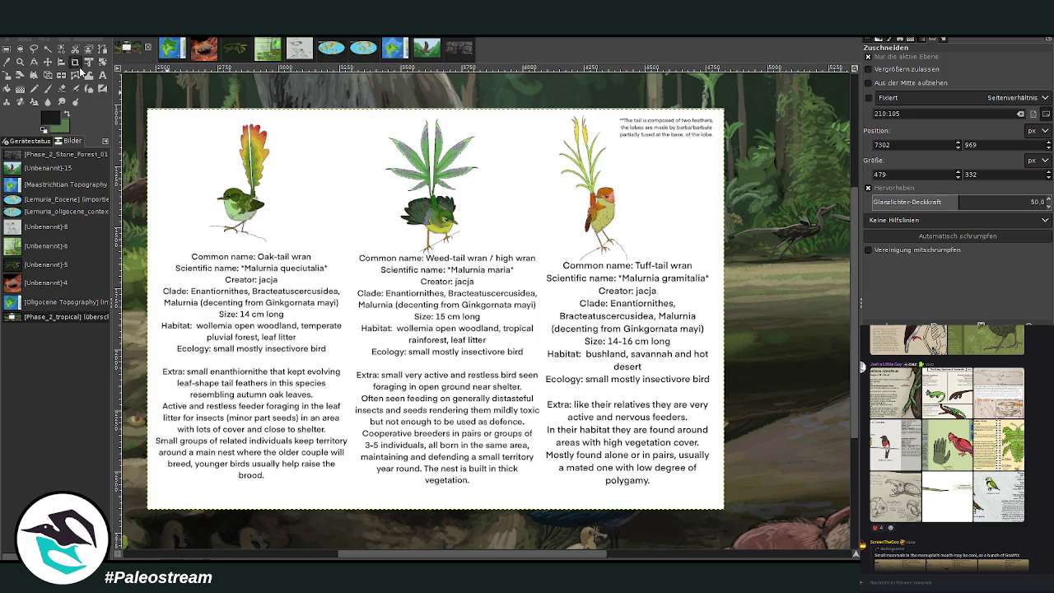
Crop the pasted sheet down to the middle Weed-tail wran card
drag(341, 111, 547, 363)
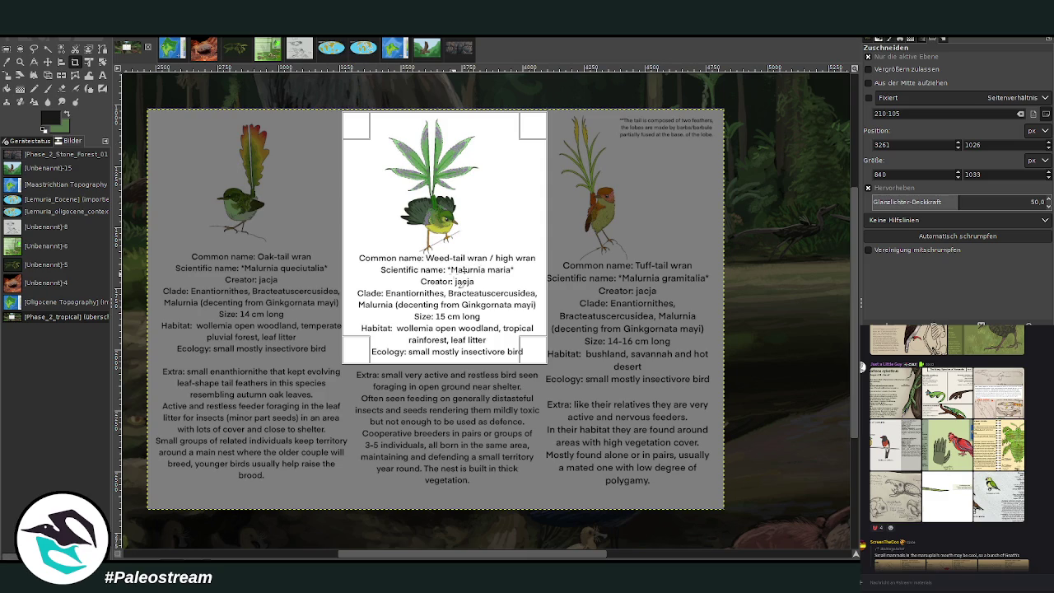
click(464, 280)
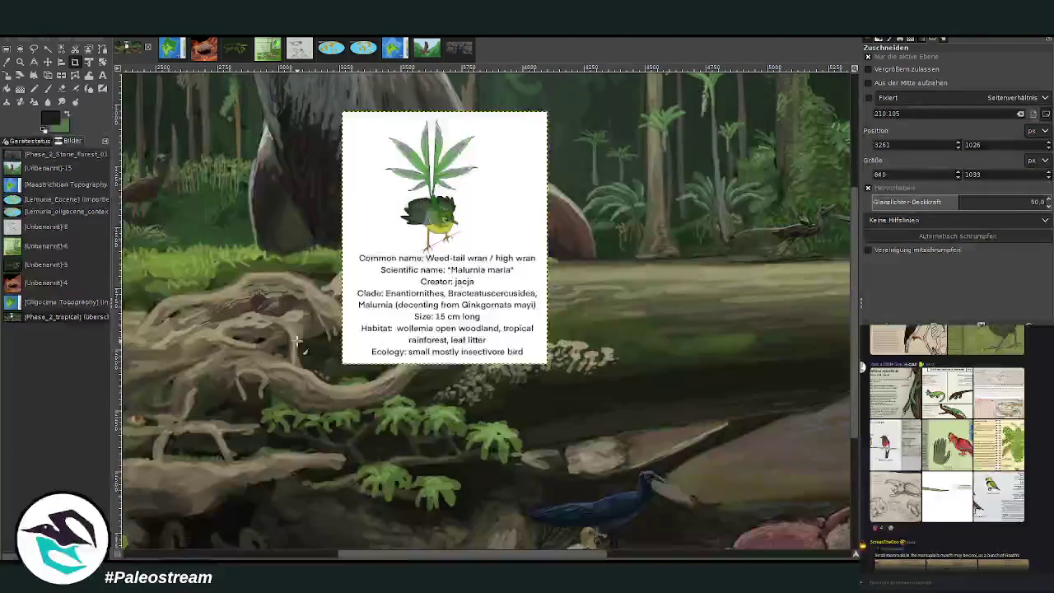
click(47, 62)
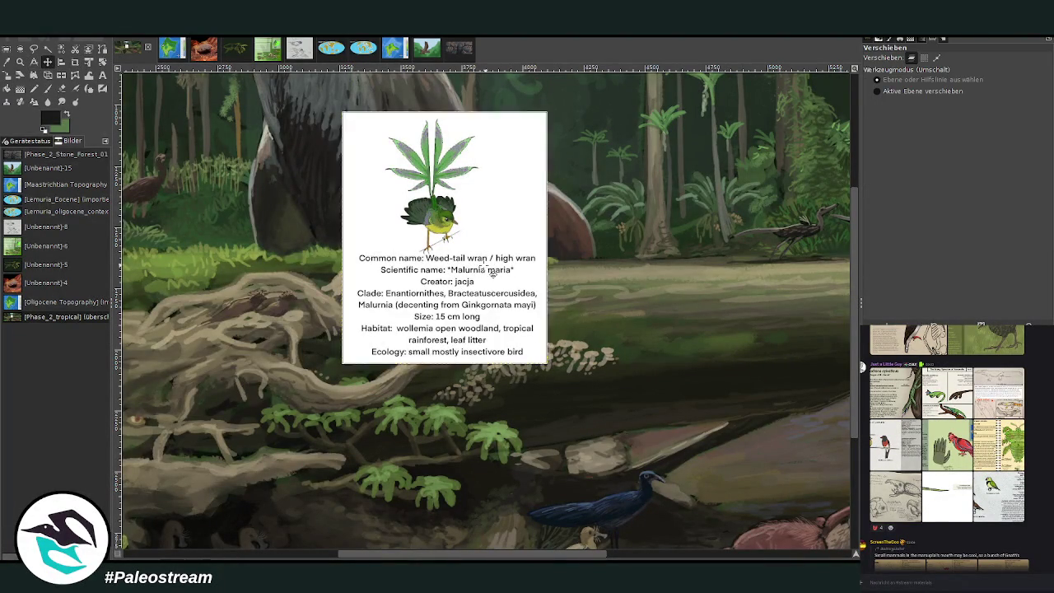
Move the Weed-tail wran card to the left undergrowth path and zoom in beside it
drag(487, 272, 208, 333)
scroll(486, 313, left, 5)
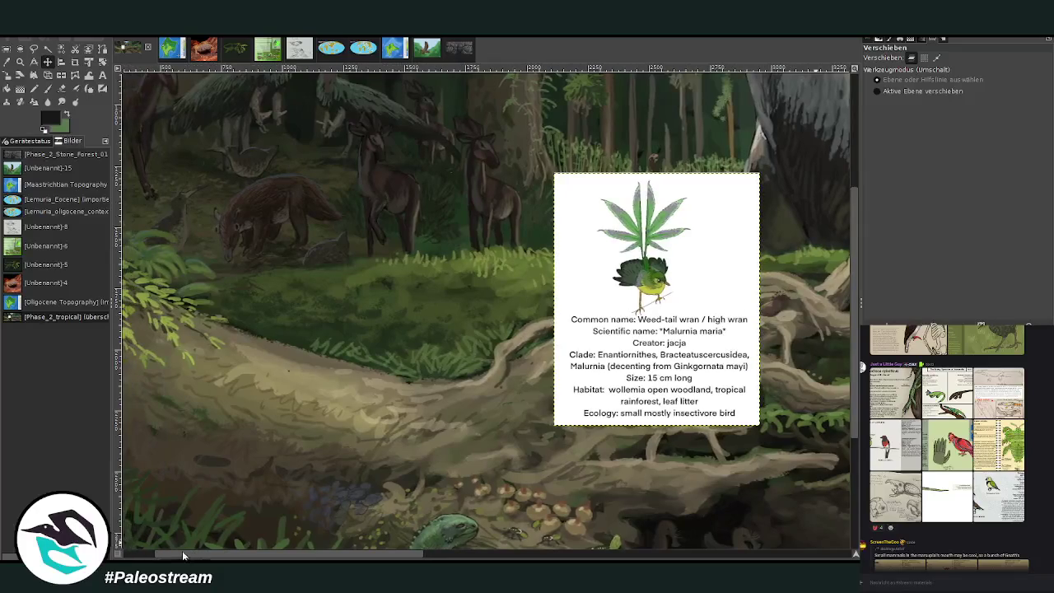
mouse_move(604, 438)
mouse_down()
mouse_move(508, 439)
mouse_move(501, 448)
mouse_up()
drag(707, 494, 422, 414)
key(ctrl+z)
scroll(351, 553, left, 3)
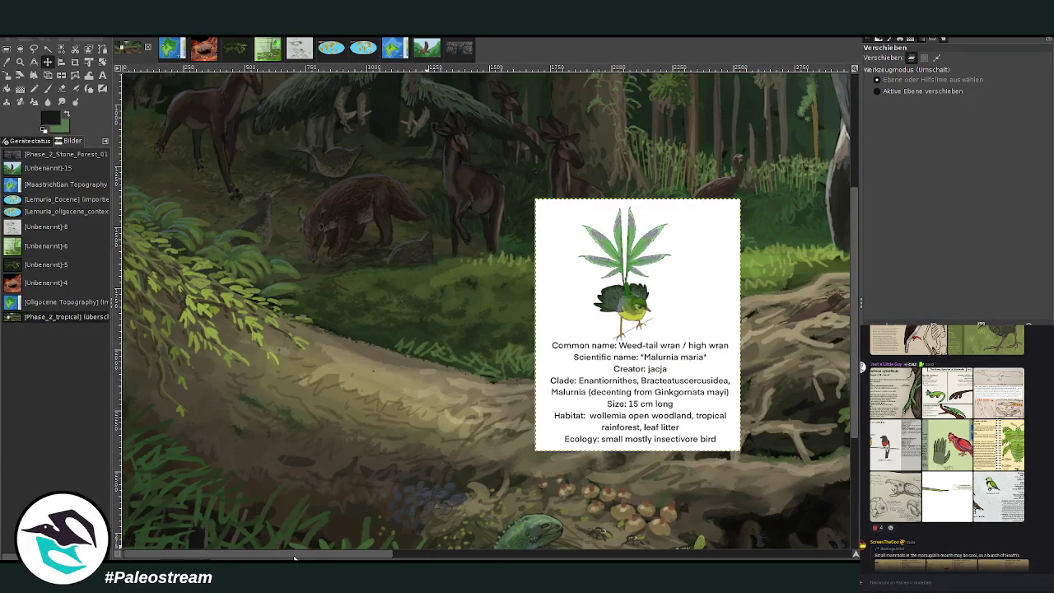
click(20, 62)
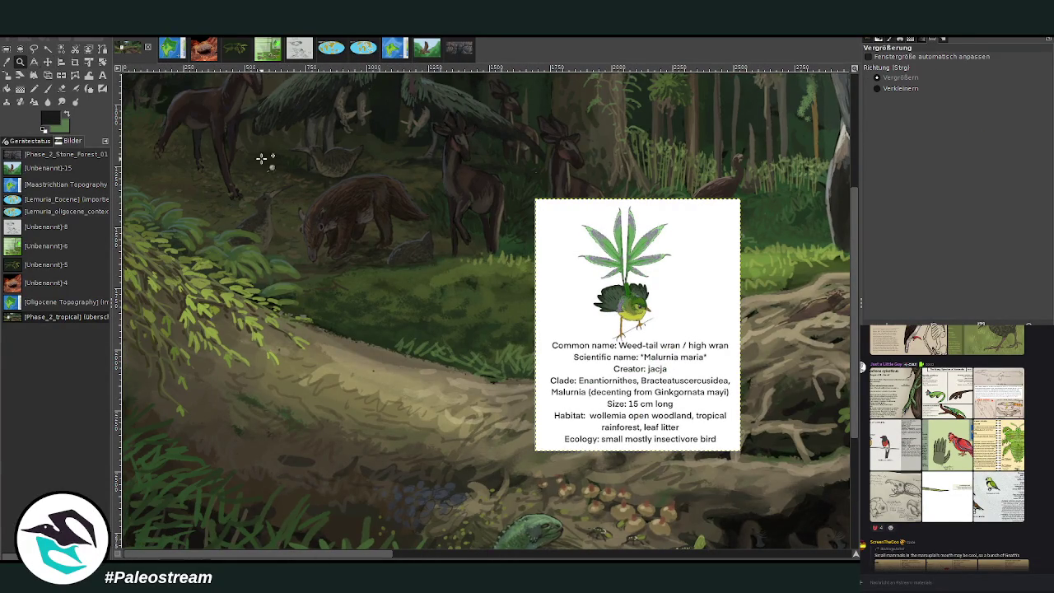
drag(194, 170, 727, 492)
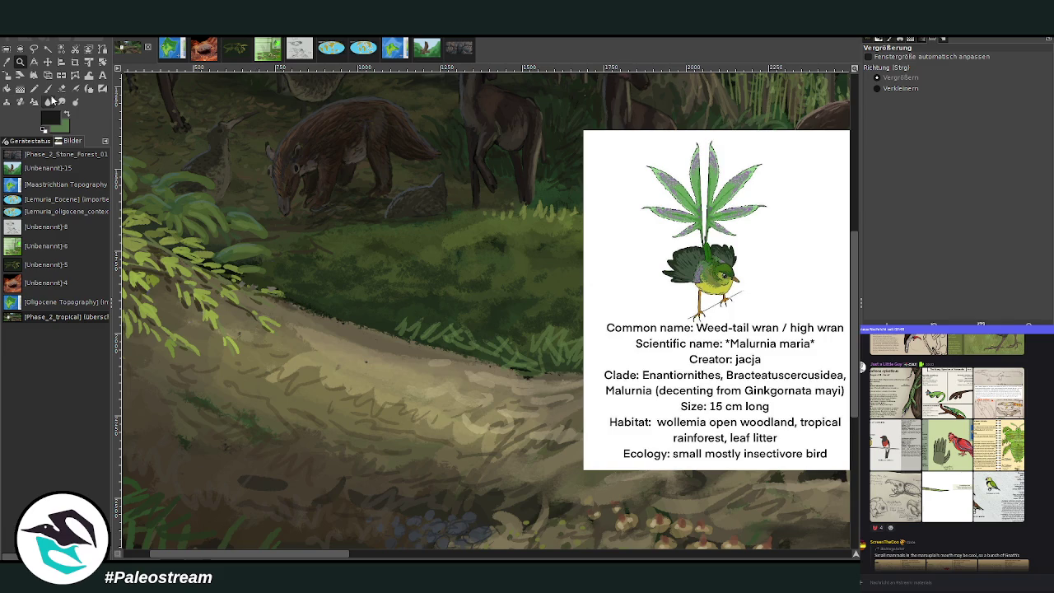
Set the Paintbrush to size 26 and opacity 69.1, and begin sketching above the path
click(48, 88)
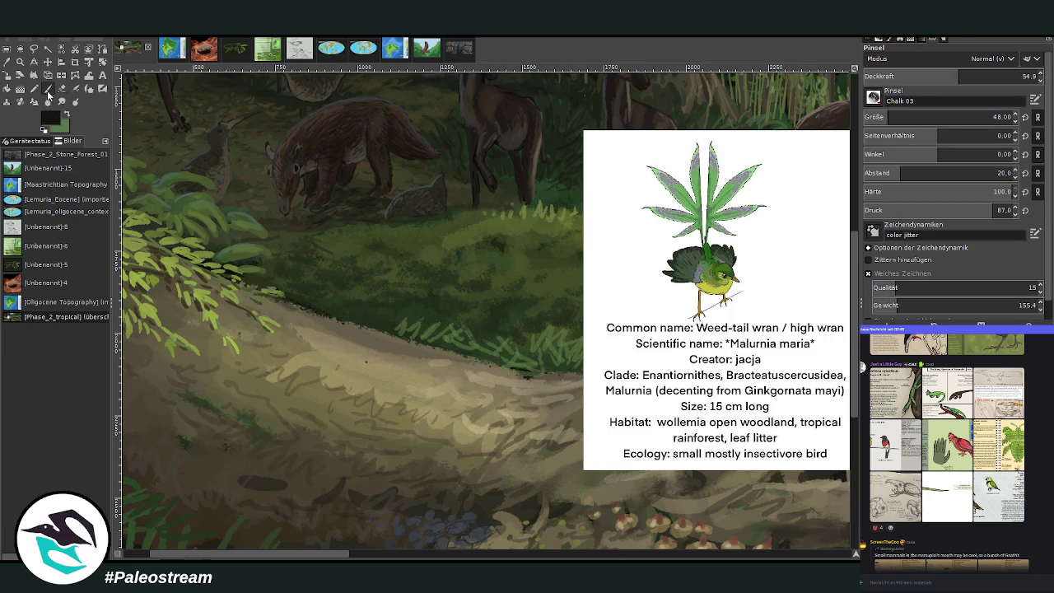
click(956, 117)
click(957, 78)
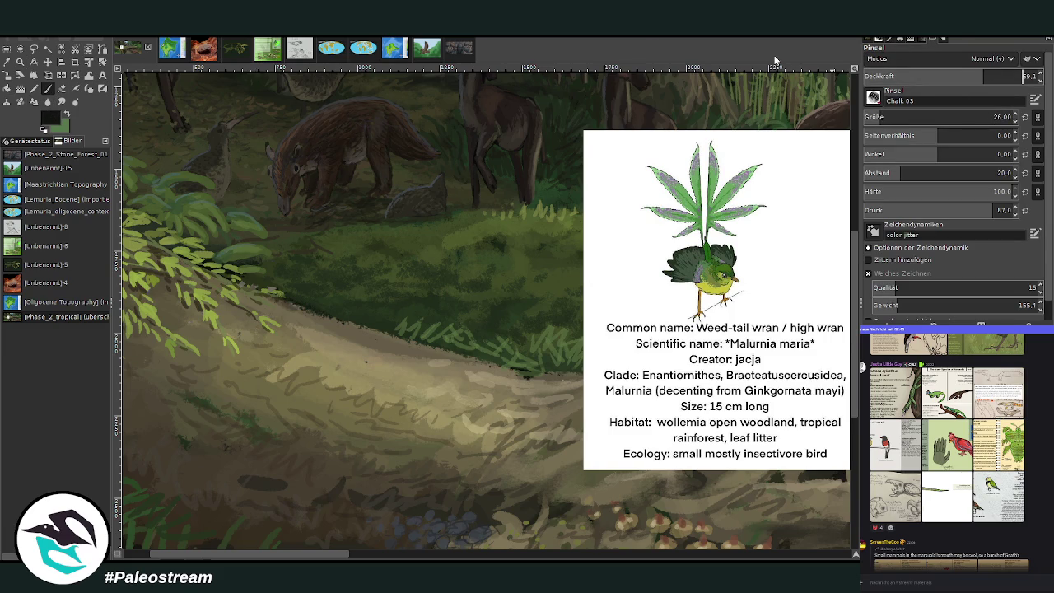
key(Page_Up)
mouse_move(330, 277)
mouse_down()
mouse_move(353, 294)
mouse_move(328, 285)
mouse_up()
Sketch thin dark lines for a wren body on the path edge and a tall stem above
mouse_move(320, 277)
mouse_down()
mouse_move(318, 251)
mouse_move(332, 302)
mouse_up()
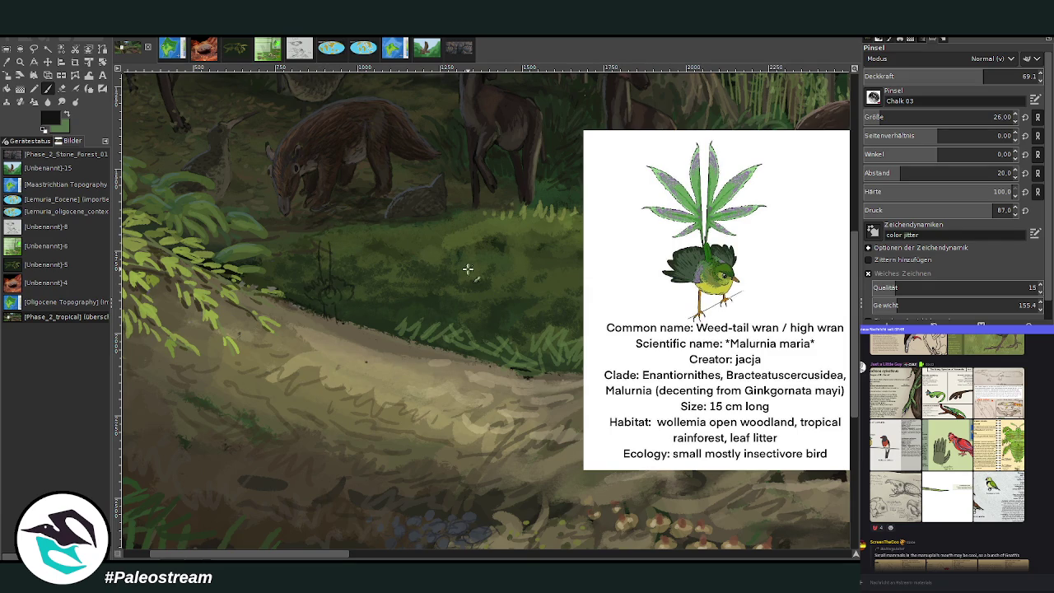
mouse_move(374, 322)
mouse_down()
mouse_move(368, 335)
mouse_move(377, 334)
mouse_move(337, 368)
mouse_up()
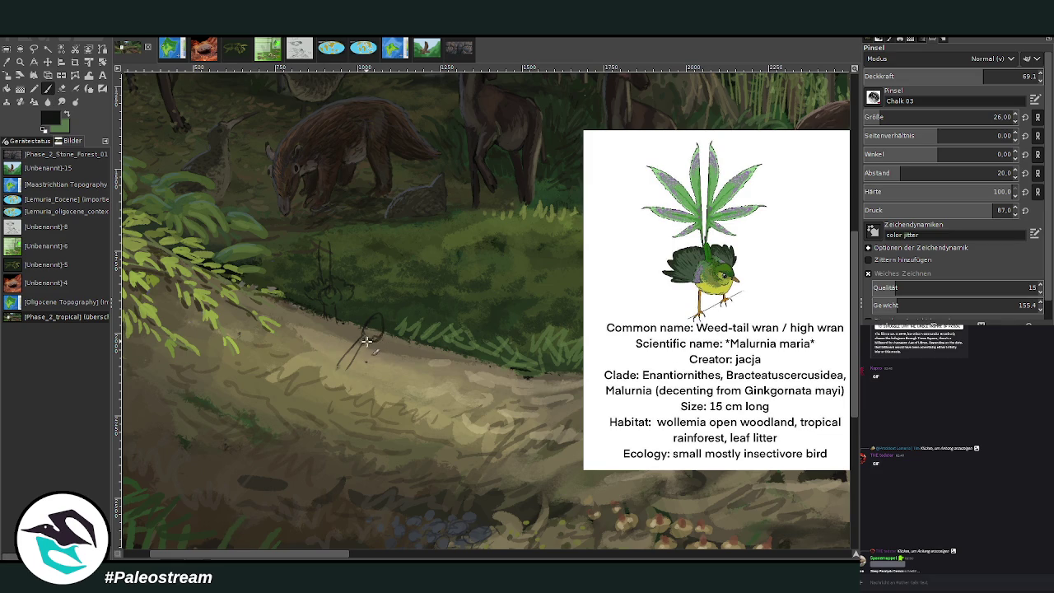
drag(369, 340, 376, 328)
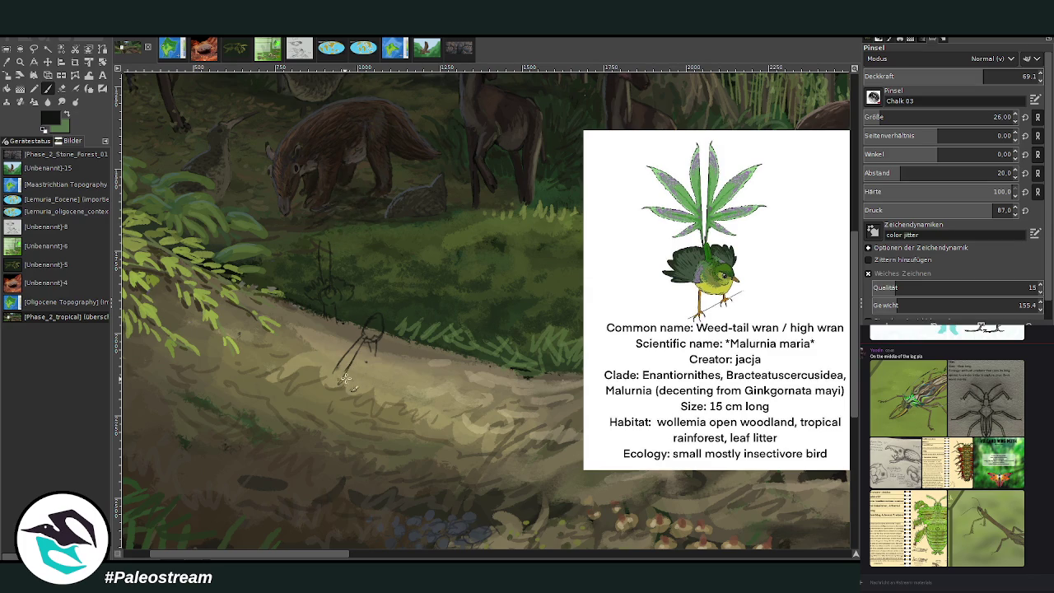
mouse_move(342, 381)
mouse_down()
mouse_move(357, 356)
mouse_move(356, 384)
mouse_up()
mouse_move(362, 354)
mouse_down()
mouse_move(384, 368)
mouse_move(328, 384)
mouse_move(320, 357)
mouse_move(350, 344)
mouse_up()
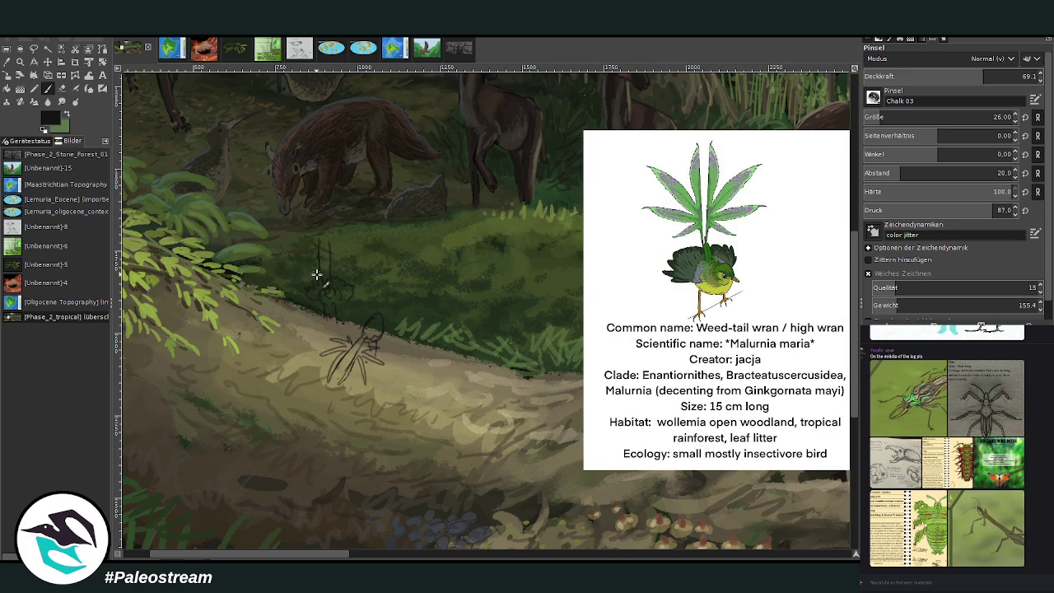
drag(327, 275, 320, 228)
mouse_move(319, 244)
mouse_down()
mouse_move(325, 255)
mouse_move(327, 229)
mouse_move(332, 263)
mouse_up()
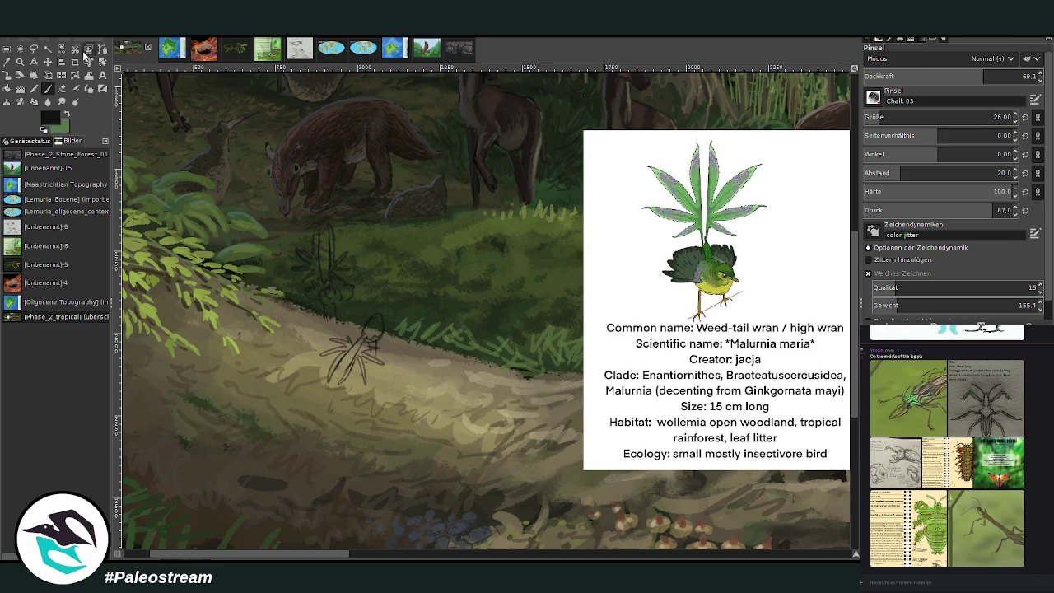
click(65, 116)
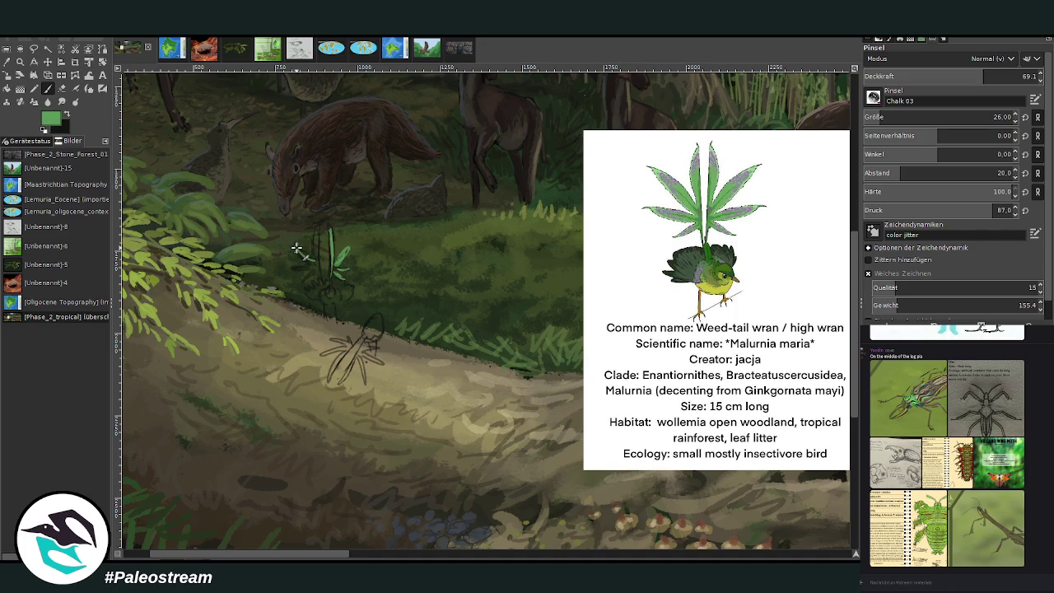
Add green leaf strokes, then block in both wren bodies in dark green-black with a larger, opaquer brush
mouse_move(297, 251)
mouse_down()
mouse_move(316, 262)
mouse_move(317, 222)
mouse_move(331, 235)
mouse_move(333, 281)
mouse_move(328, 221)
mouse_move(320, 277)
mouse_move(288, 272)
mouse_move(316, 274)
mouse_up()
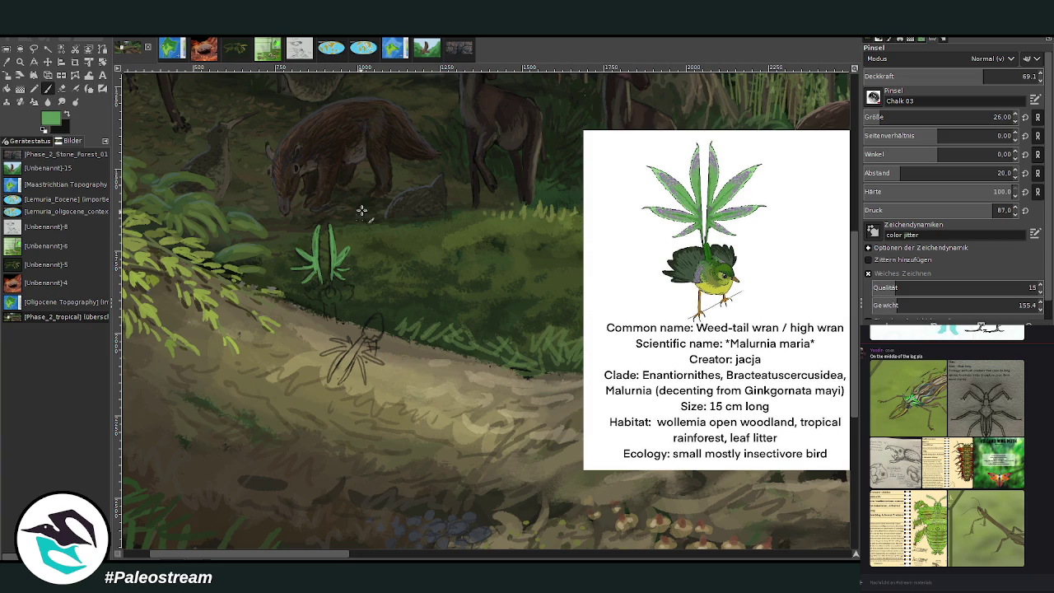
mouse_move(370, 344)
mouse_down()
mouse_move(341, 384)
mouse_move(364, 388)
mouse_move(377, 372)
mouse_move(329, 384)
mouse_up()
ctrl+click(834, 338)
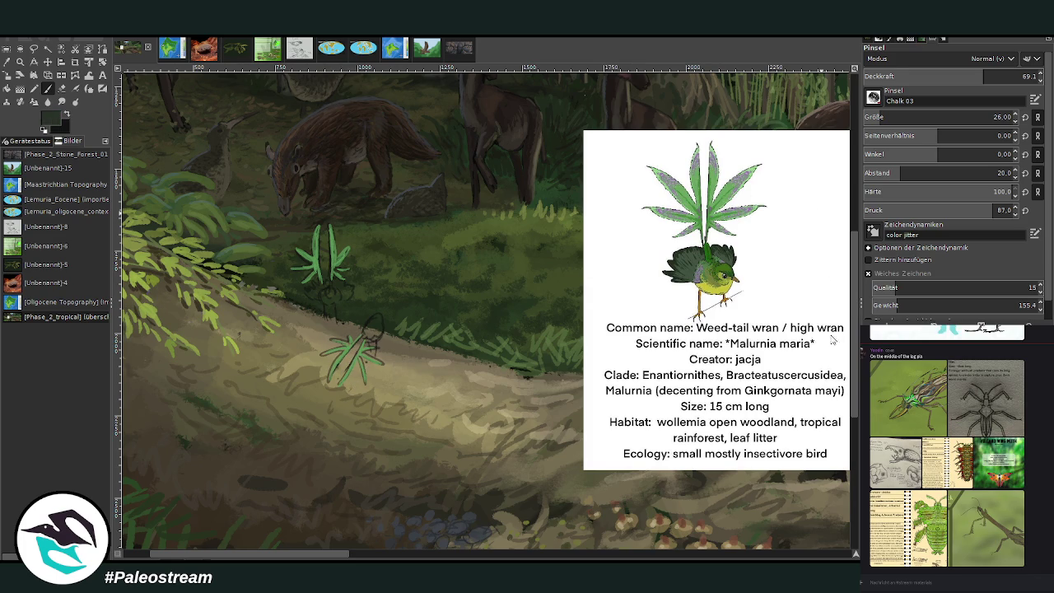
click(1011, 75)
click(890, 117)
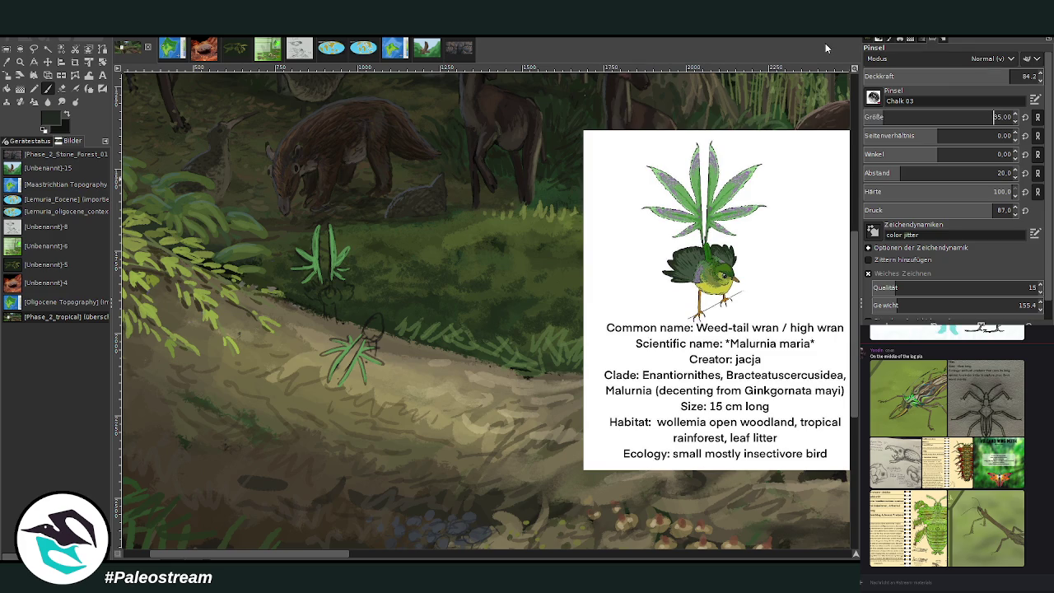
drag(374, 327, 370, 340)
drag(312, 288, 323, 303)
ctrl+click(851, 294)
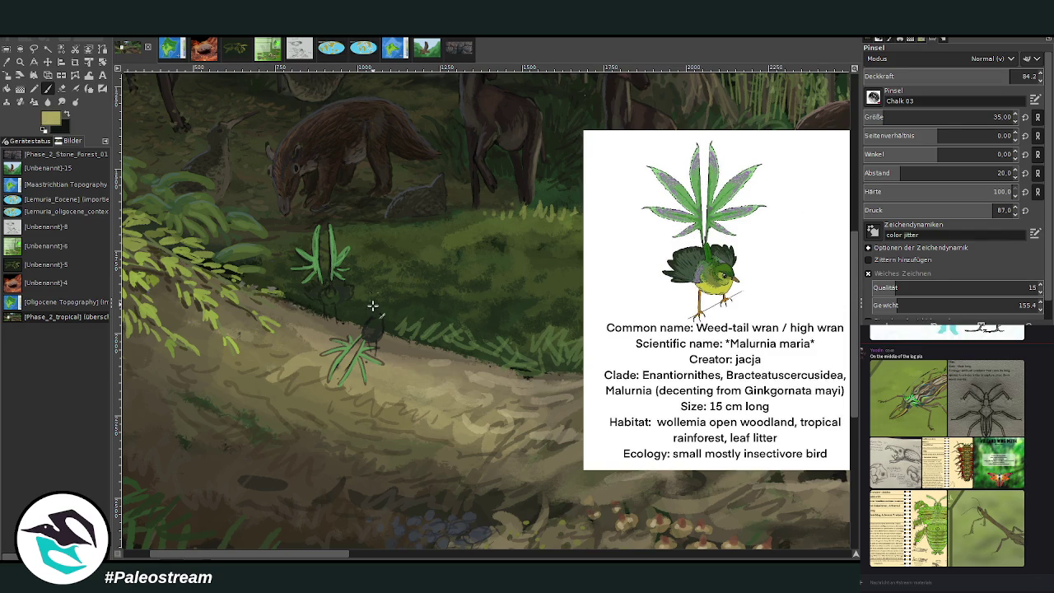
Paint yellow heads and chests on both wrens and round out the upper wren's shape
drag(379, 321, 381, 330)
drag(327, 299, 331, 301)
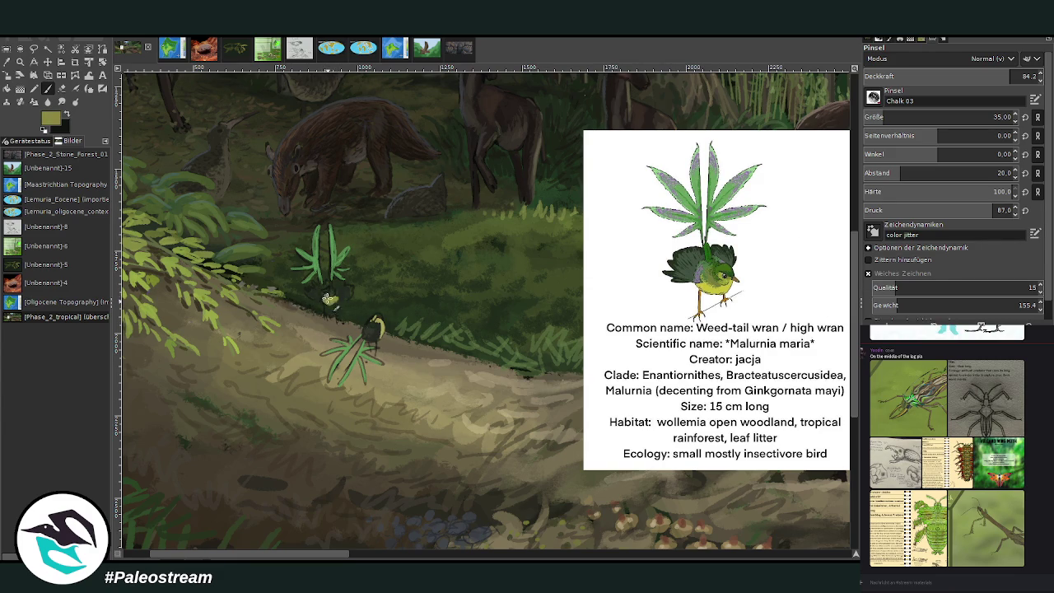
drag(327, 301, 333, 303)
drag(327, 290, 381, 328)
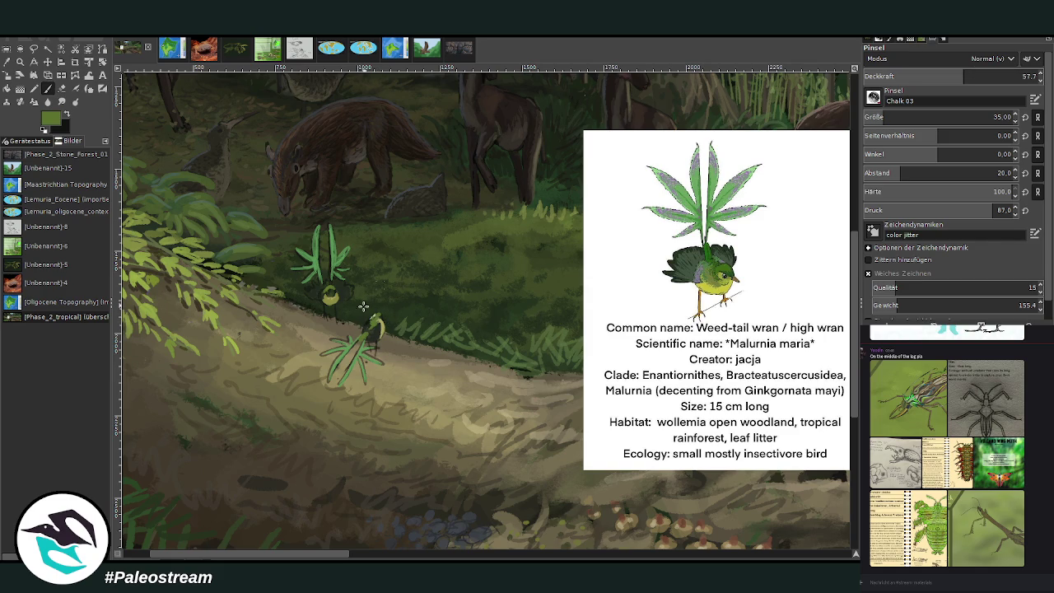
drag(371, 320, 380, 331)
Darken both wrens' backs in greyish green with an opaquer, smaller brush and add a light olive highlight
ctrl+click(835, 327)
drag(973, 74, 1019, 73)
click(886, 119)
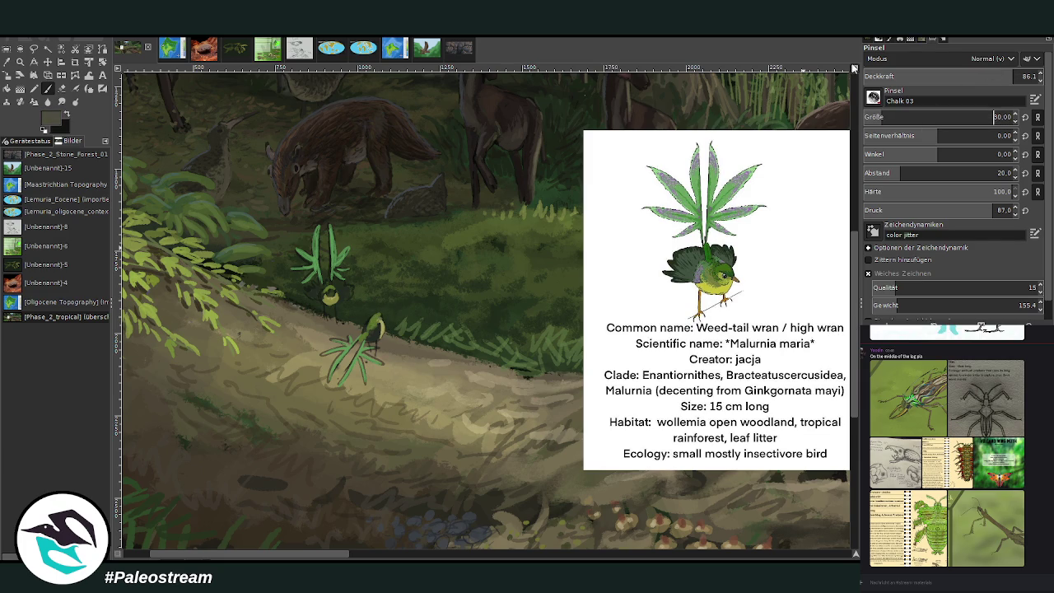
drag(384, 318, 379, 322)
drag(331, 295, 329, 285)
ctrl+click(812, 301)
ctrl+click(835, 315)
drag(346, 302, 328, 298)
Switch to a near-black colour at about 65.6 opacity, then sample tan and dark green
drag(843, 336, 832, 346)
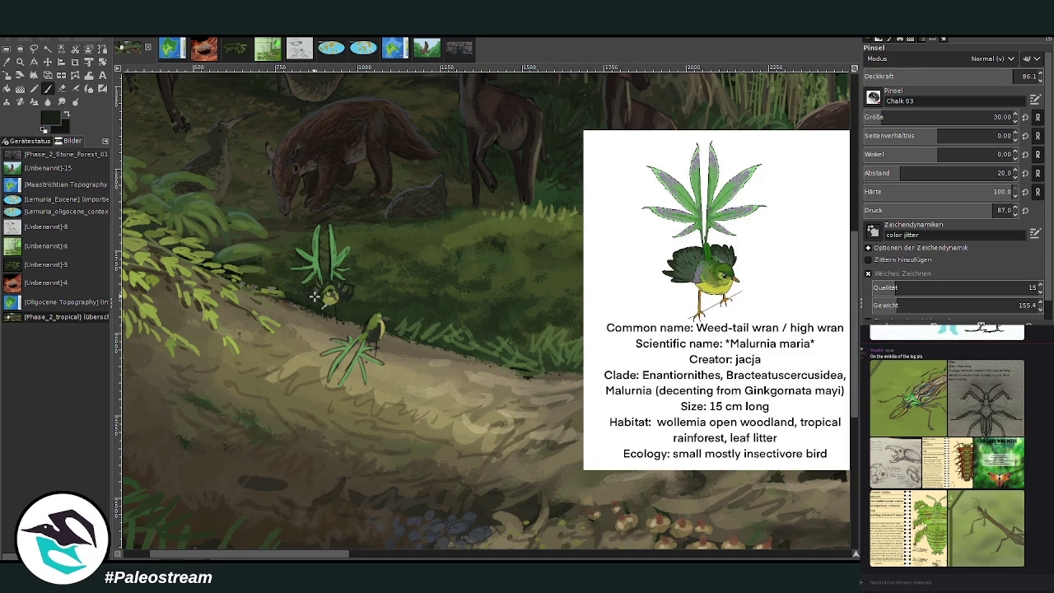
drag(923, 76, 910, 46)
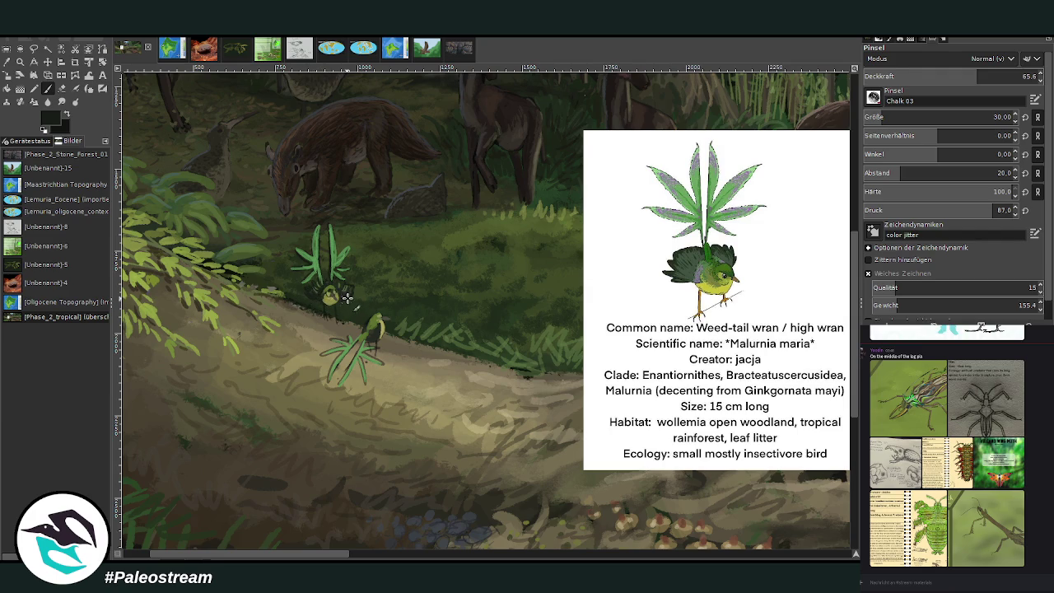
ctrl+click(840, 338)
click(6, 61)
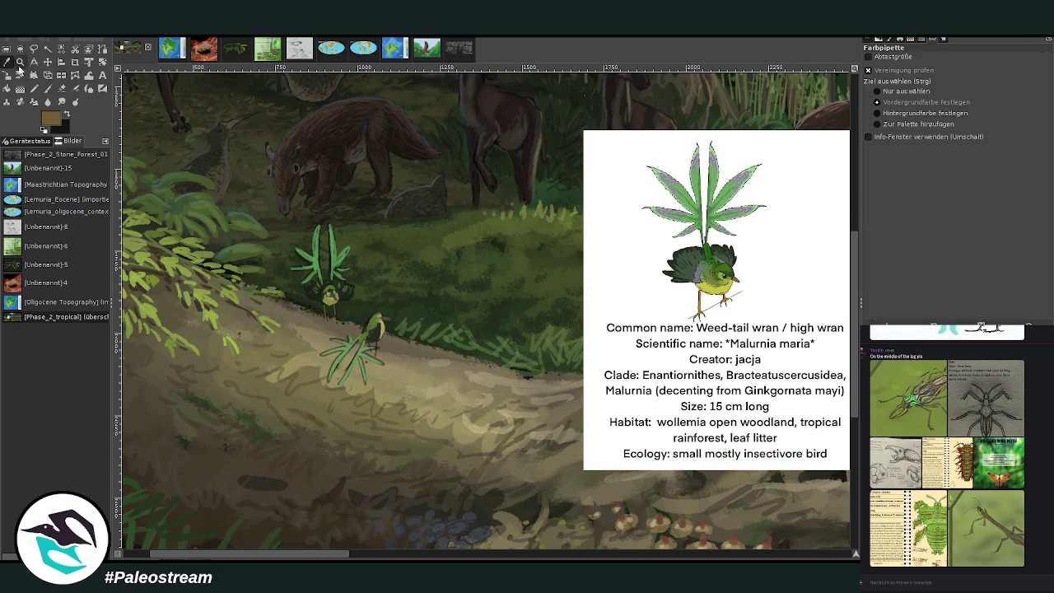
Add a short dark green stroke beside the wren with an 18 px brush, then sample grey-purple
click(377, 328)
key(p)
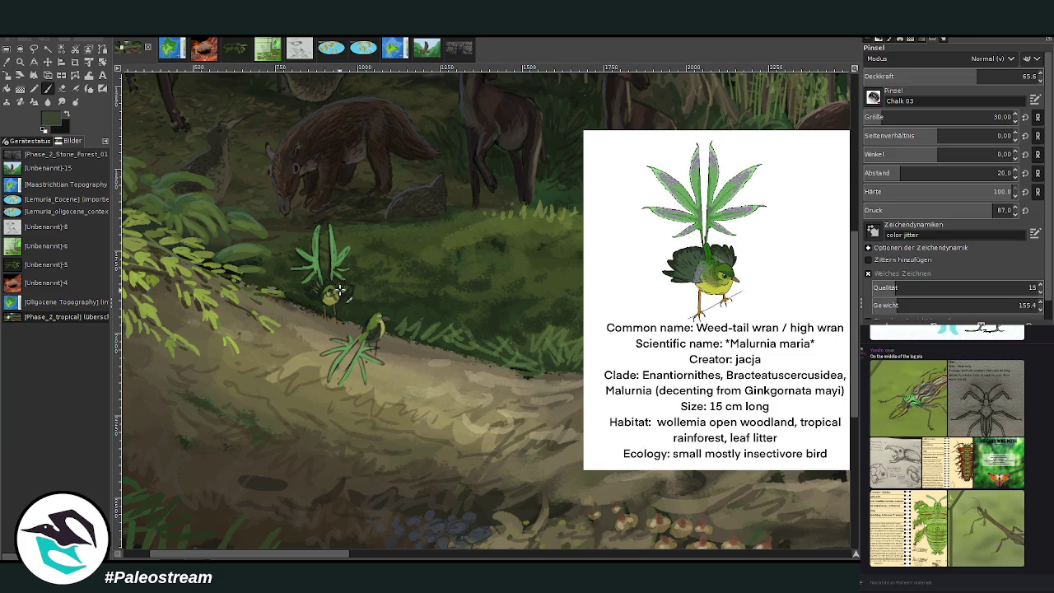
ctrl+click(848, 323)
drag(922, 118, 906, 118)
drag(325, 308, 305, 293)
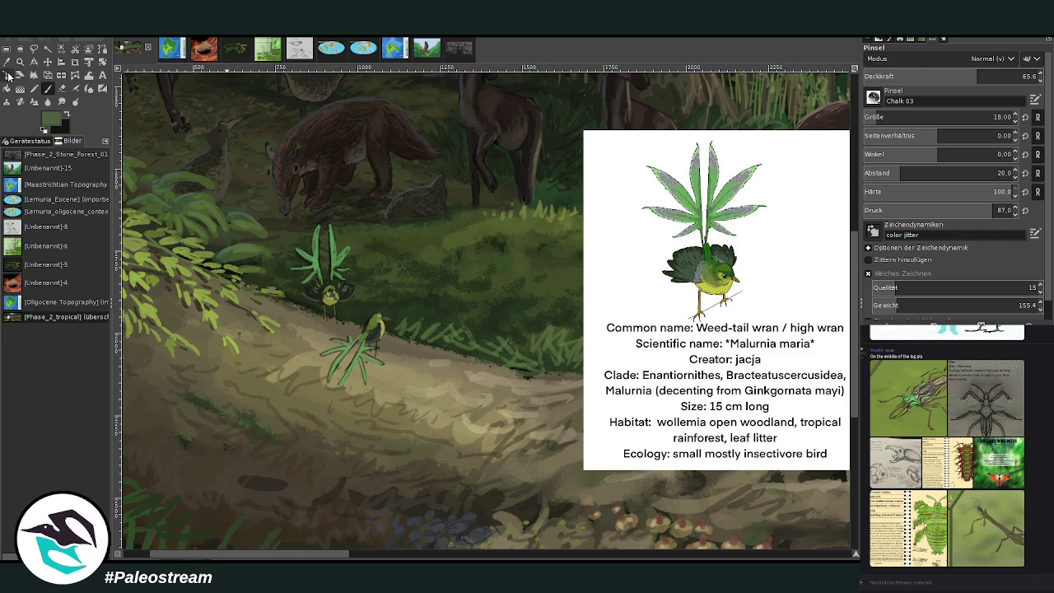
click(8, 69)
click(744, 175)
key(p)
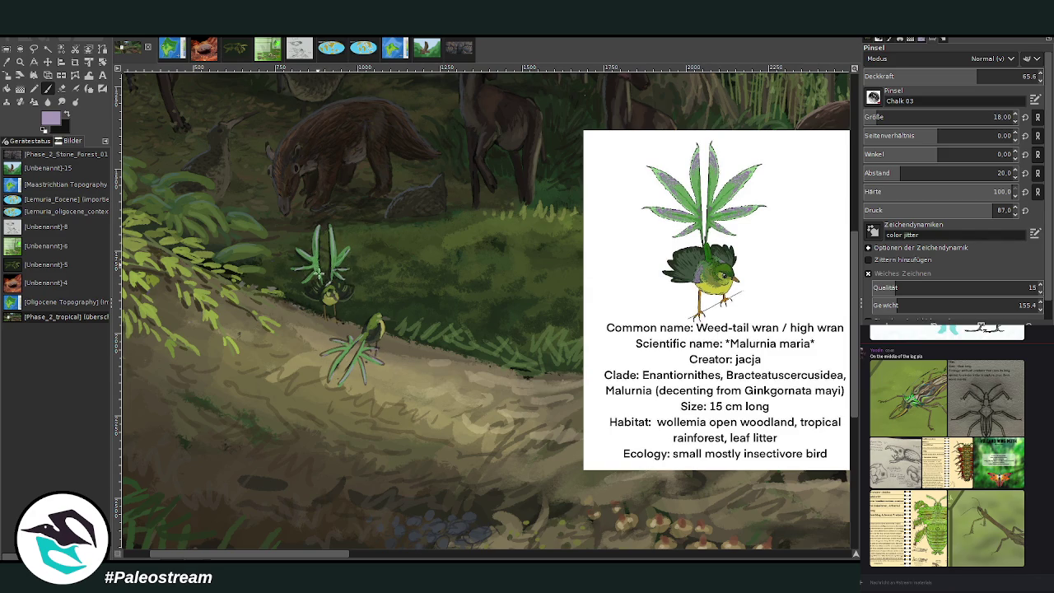
Shade the lower wren's leafy tail in dark brown at brush size 40, opacity 54.9
key(o)
click(386, 486)
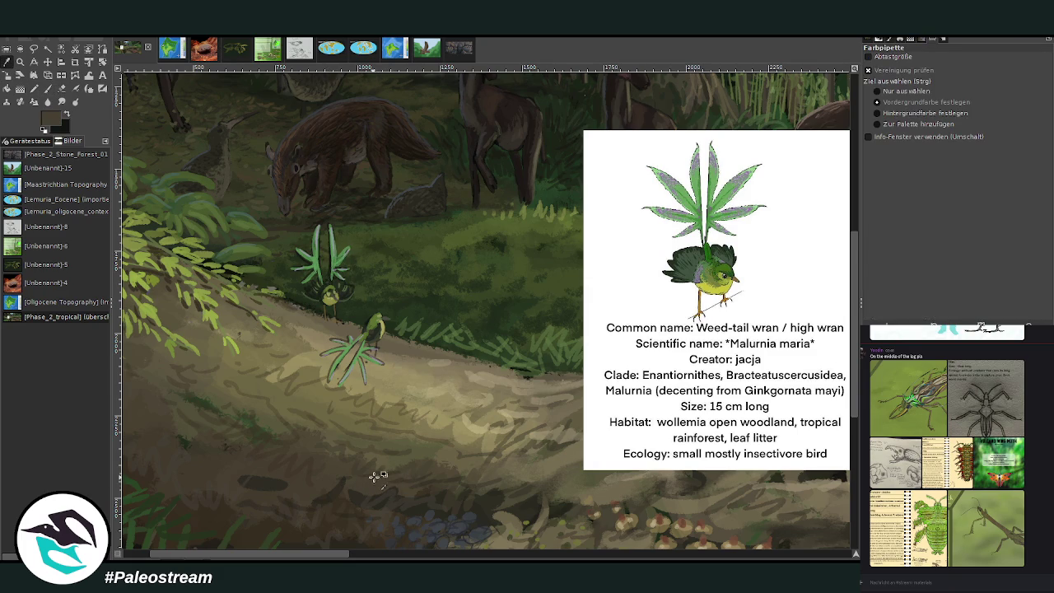
key(p)
click(875, 117)
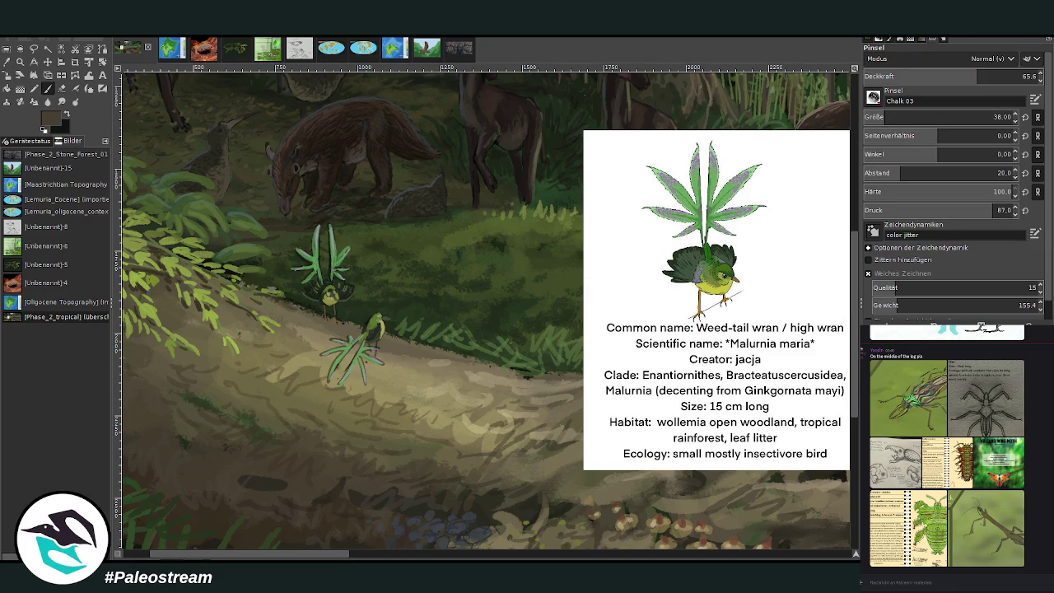
text(40)
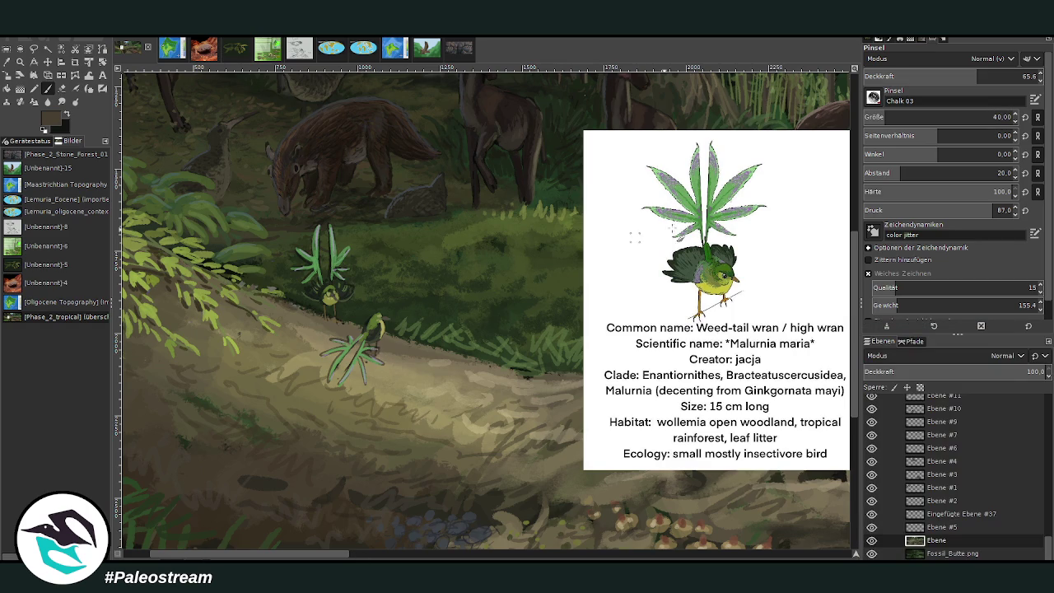
drag(969, 75, 958, 76)
mouse_move(372, 386)
mouse_down()
mouse_move(362, 356)
mouse_move(350, 356)
mouse_up()
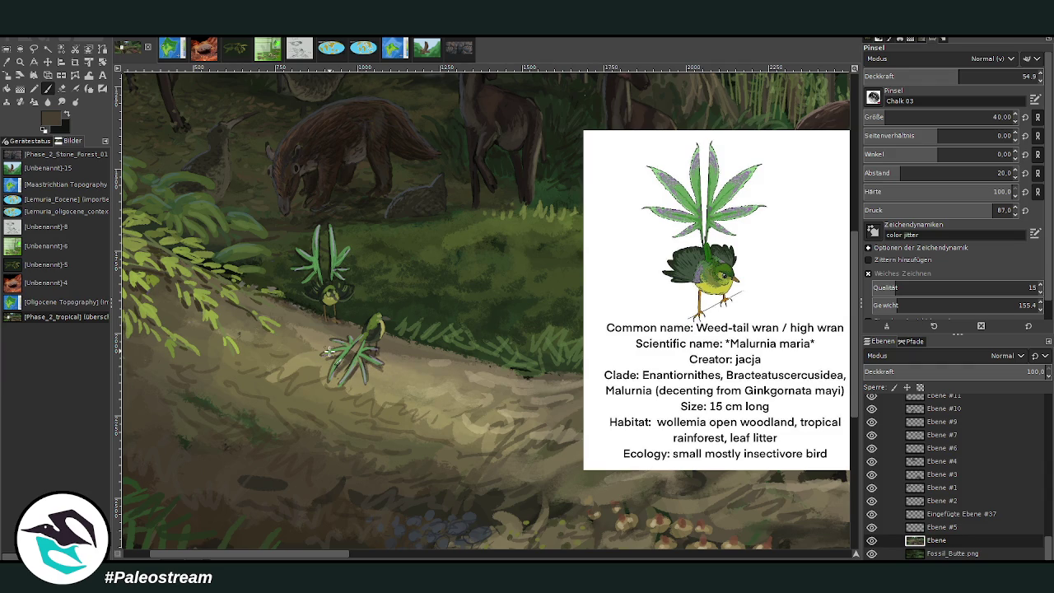
scroll(328, 352, down, 3)
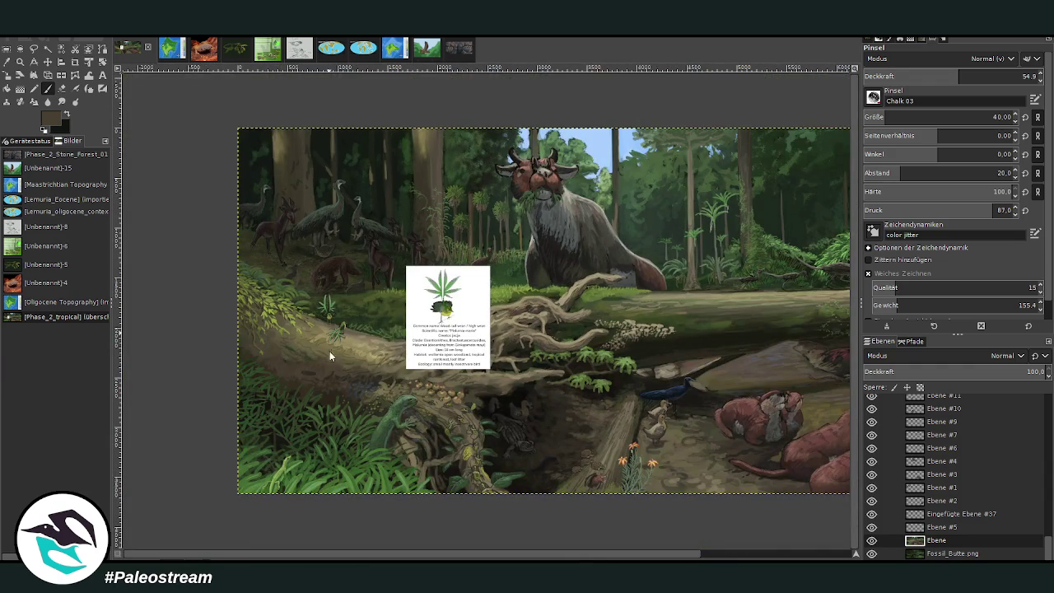
Zoom into the wren path and paint two thin green grass blades at its edge
click(21, 63)
drag(270, 240, 491, 484)
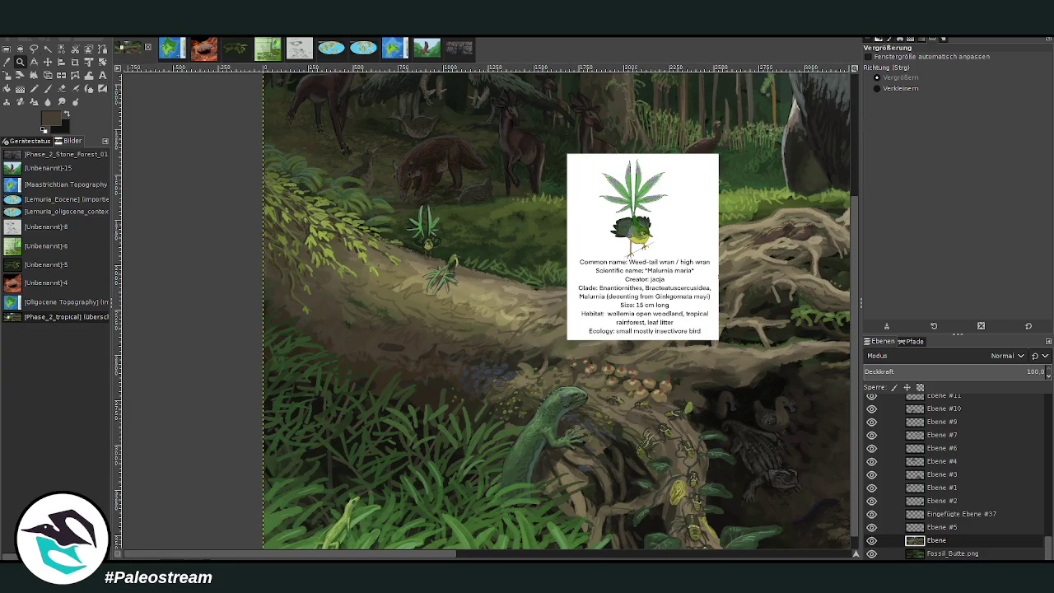
drag(407, 163, 591, 387)
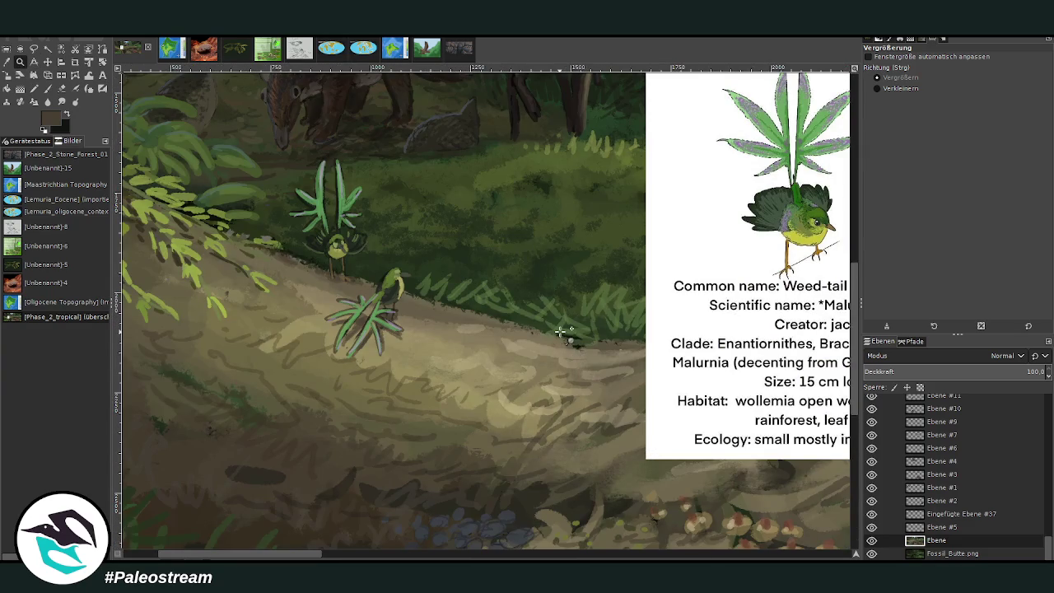
click(6, 61)
click(338, 196)
click(351, 204)
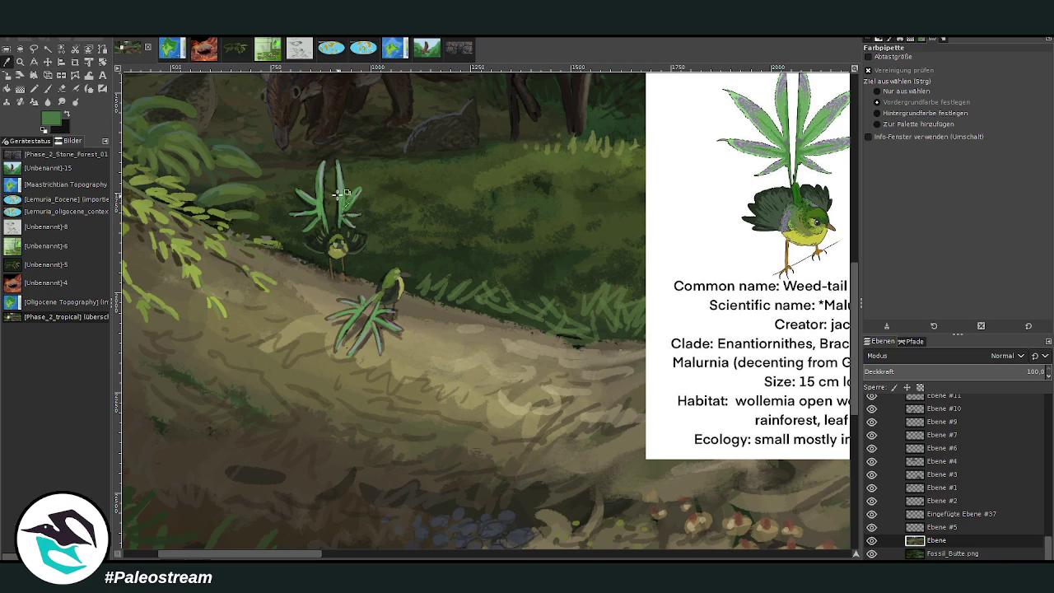
click(48, 88)
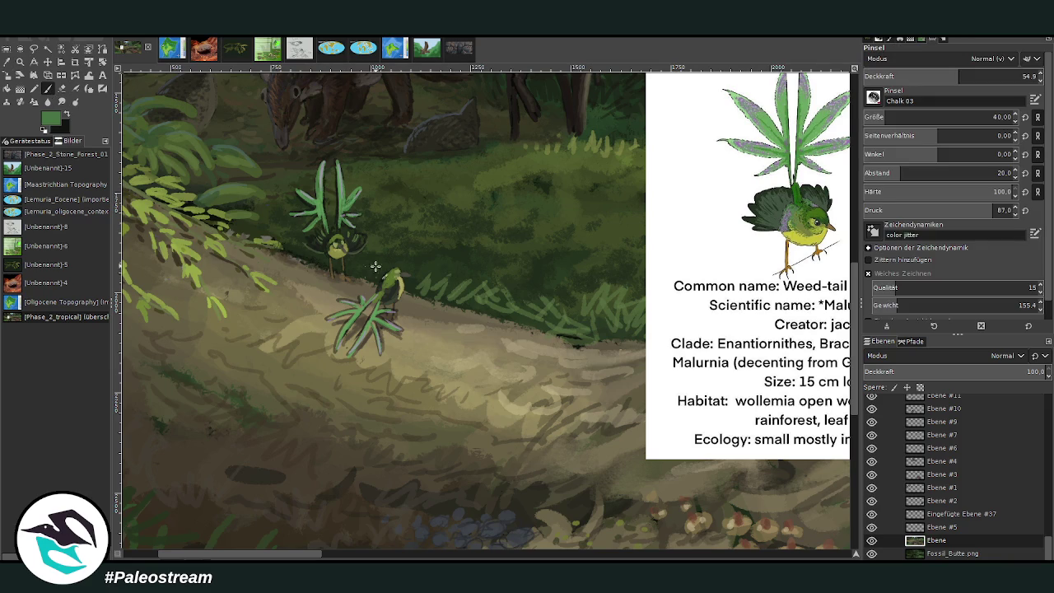
drag(452, 272, 450, 298)
mouse_move(450, 300)
mouse_down()
mouse_move(448, 267)
mouse_move(437, 265)
mouse_move(444, 287)
mouse_up()
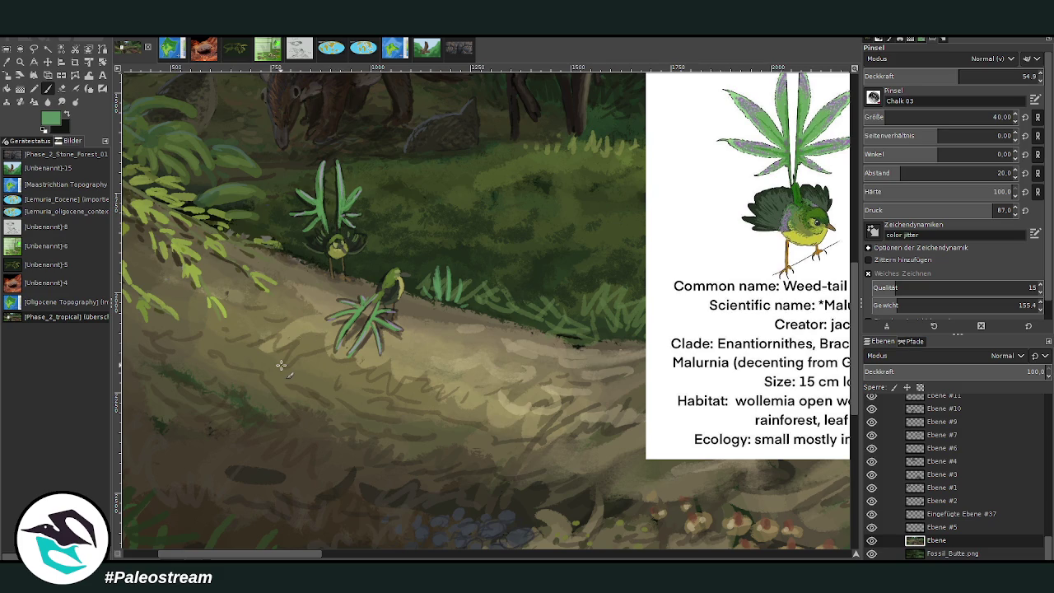
Reframe the view around the fern and wrens and return to the Paintbrush
ctrl+scroll(281, 365, down, 1)
ctrl+scroll(281, 364, down, 1)
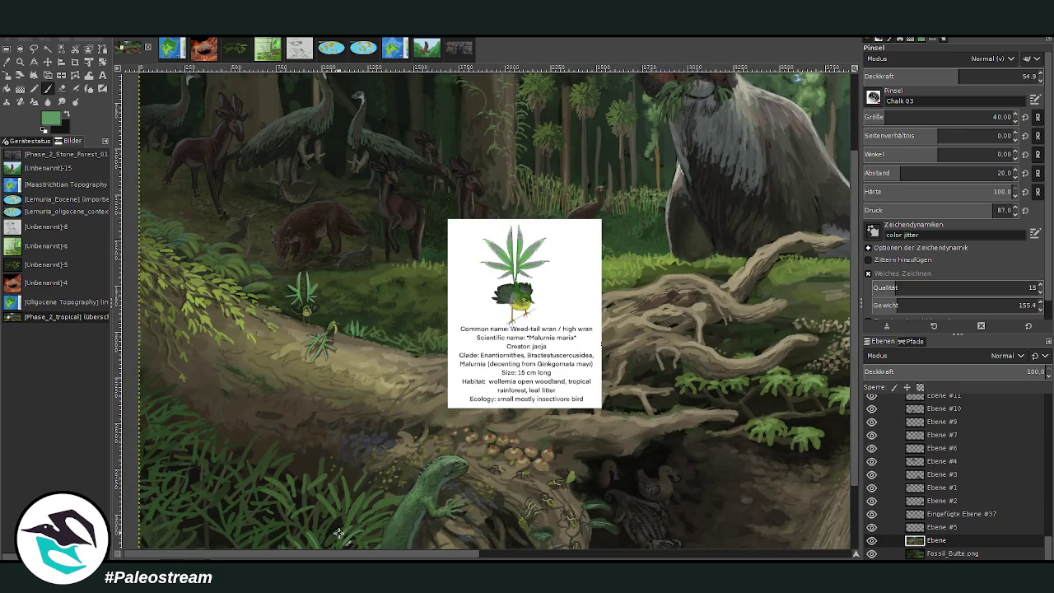
click(21, 62)
drag(165, 169, 475, 439)
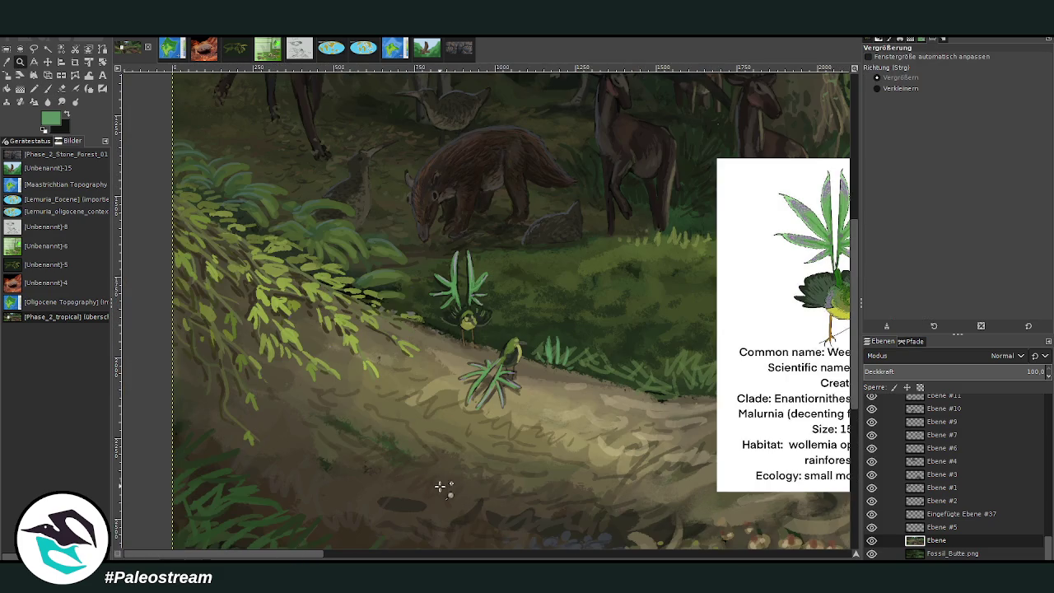
click(47, 88)
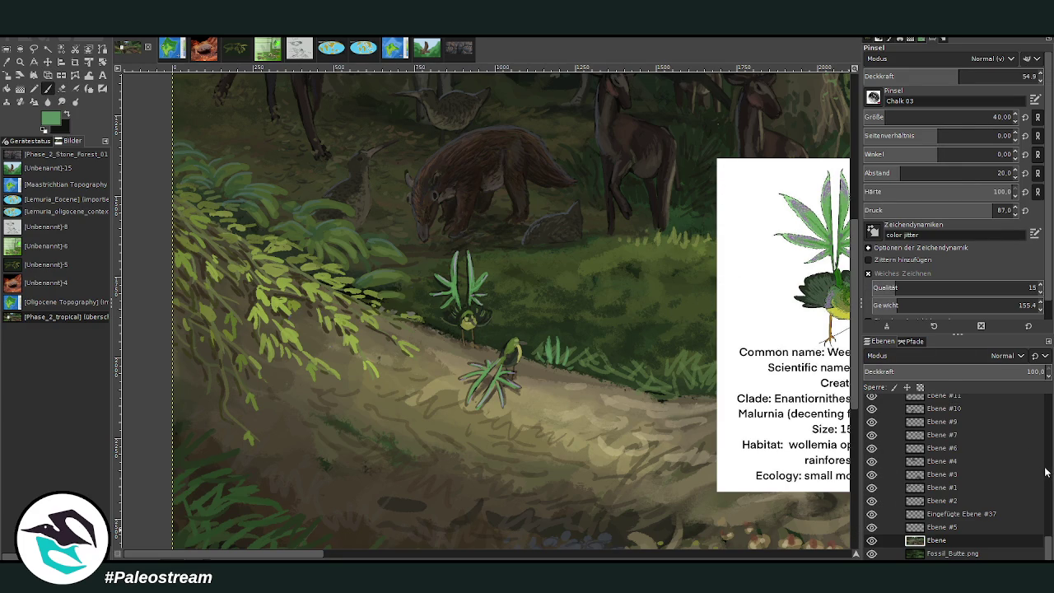
scroll(1046, 469, up, 5)
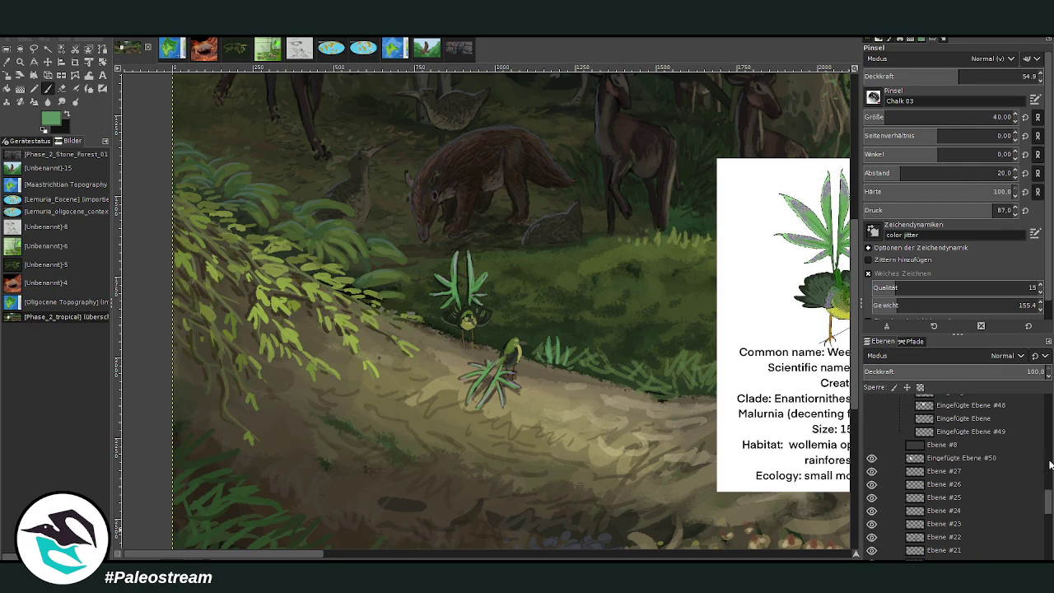
Move the info card layer 'Eingefügte Ebene #50' into the hidden group
click(943, 459)
drag(946, 459, 947, 435)
click(933, 471)
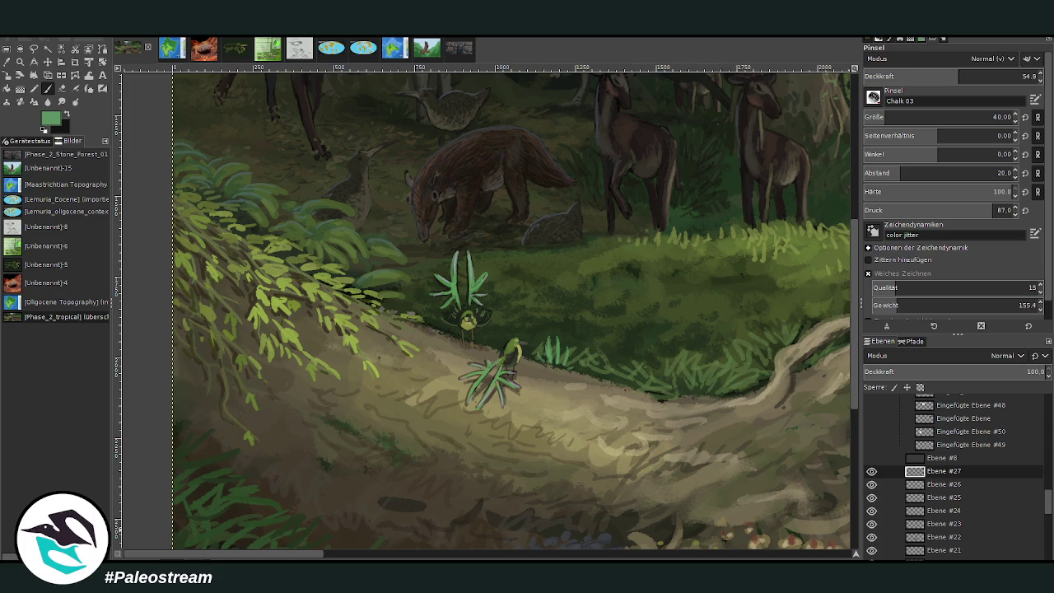
Zoom out so the whole panorama painting fits in view
key(x)
click(20, 62)
click(900, 88)
click(275, 284)
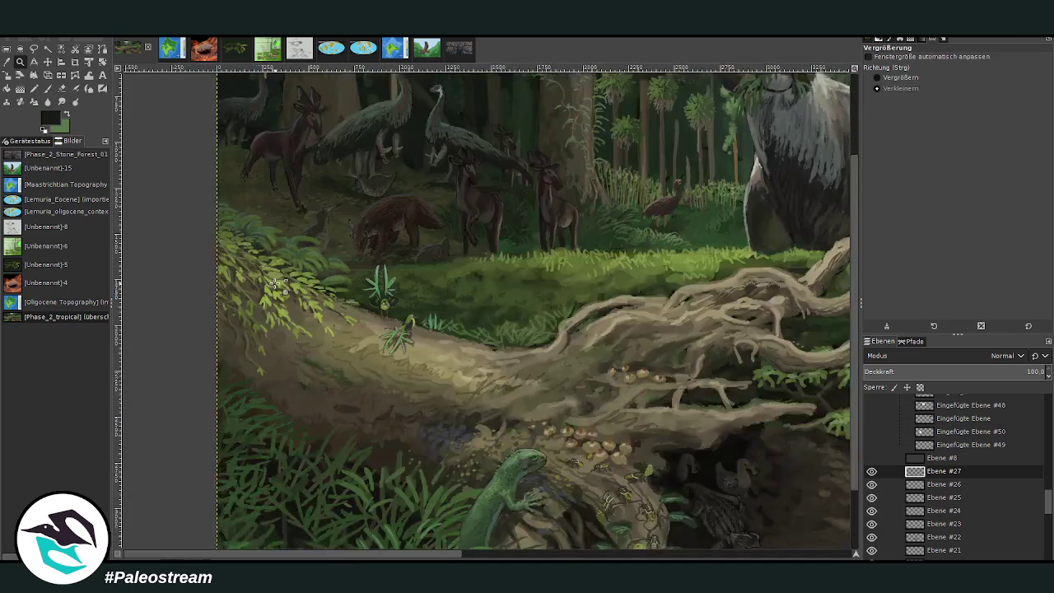
click(275, 284)
click(901, 77)
drag(236, 205, 670, 401)
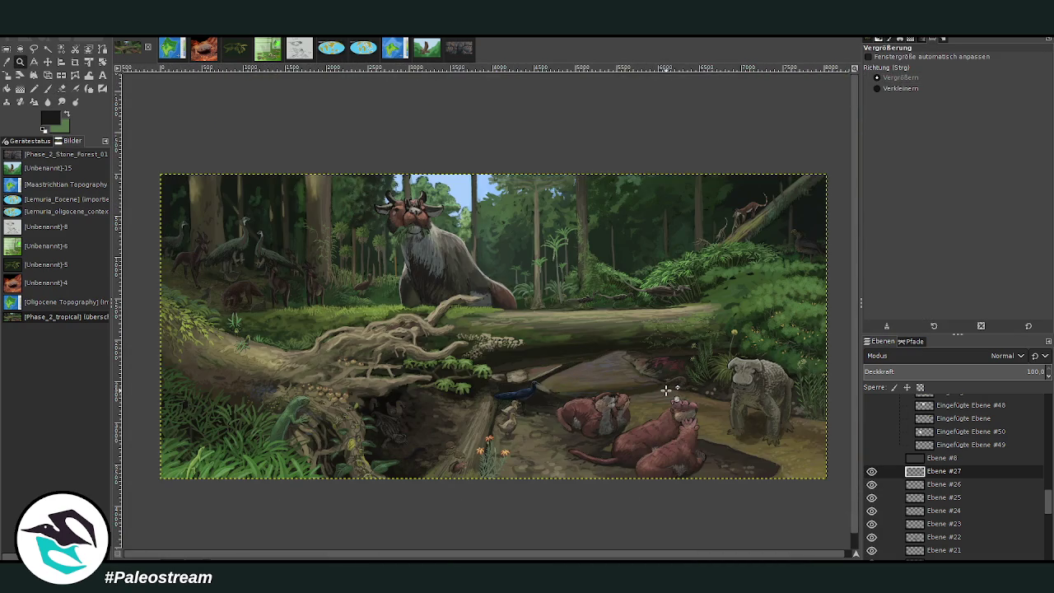
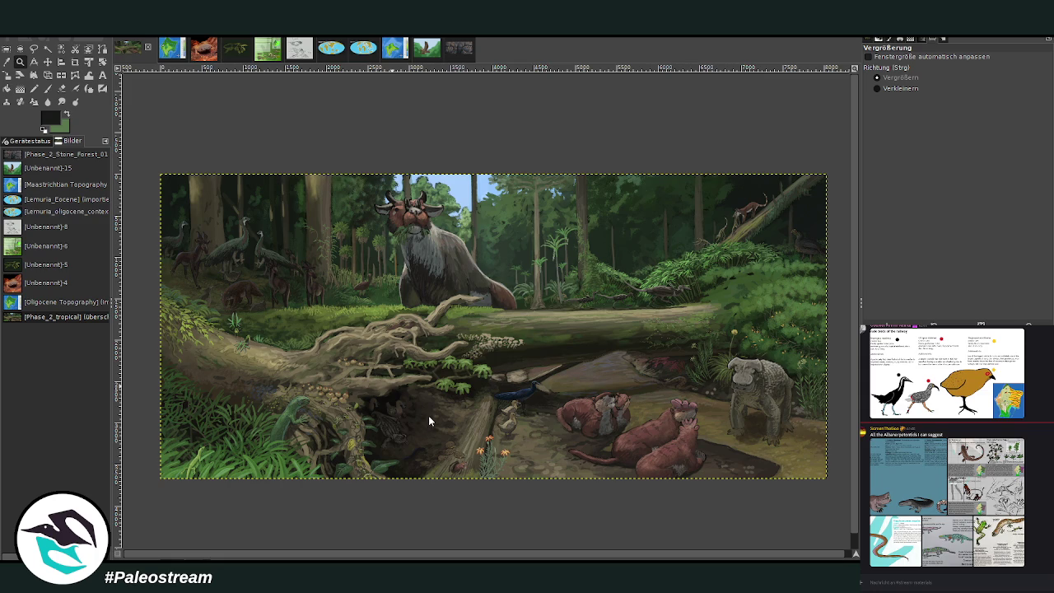
Paste the bird reference cards and crop them down to the oak-tail wren drawing
key(ctrl+v)
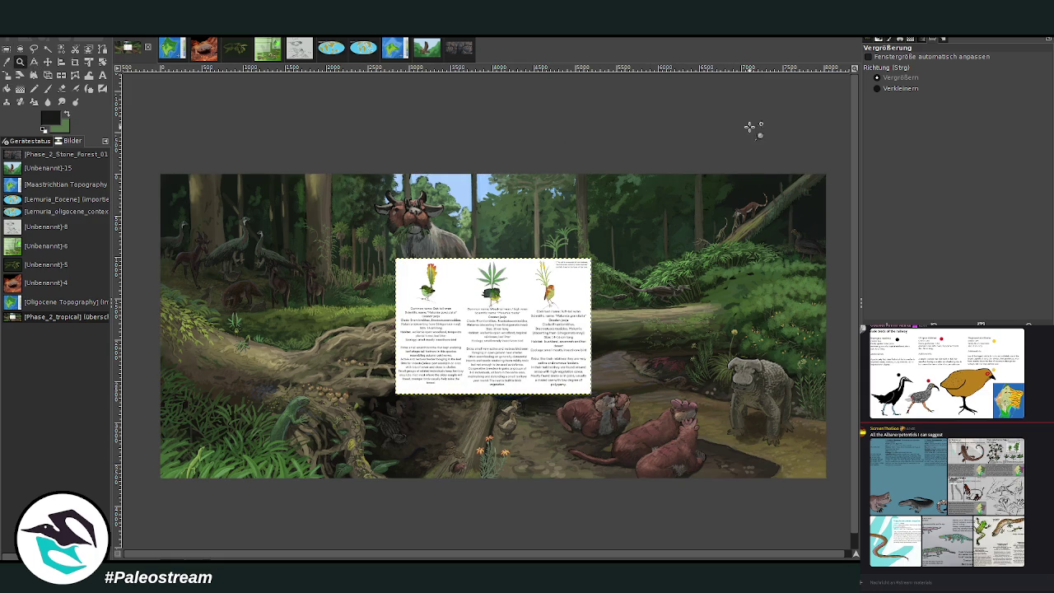
drag(381, 250, 506, 421)
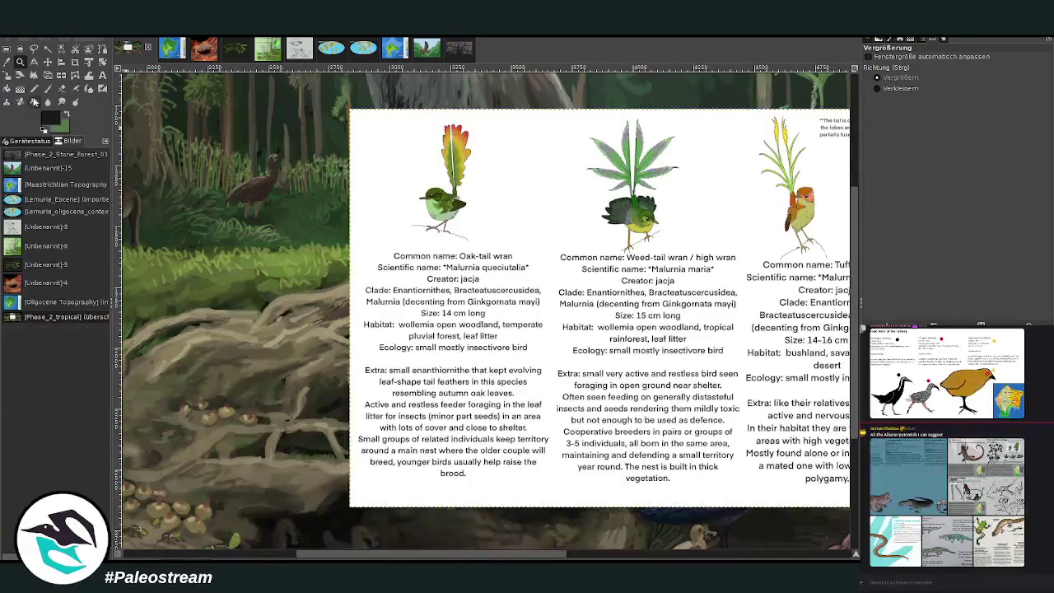
click(75, 62)
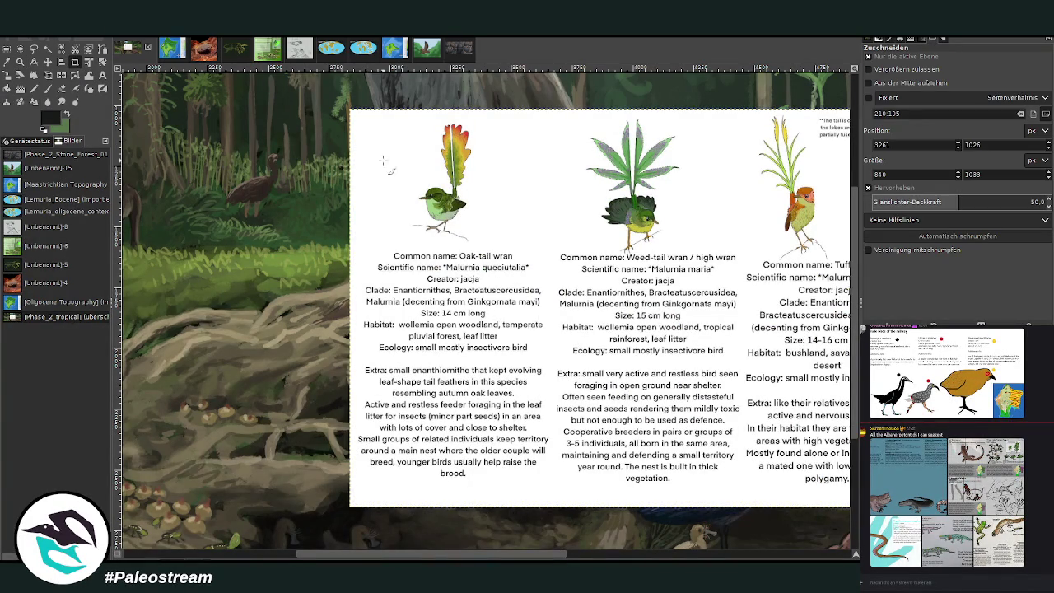
drag(407, 117, 490, 245)
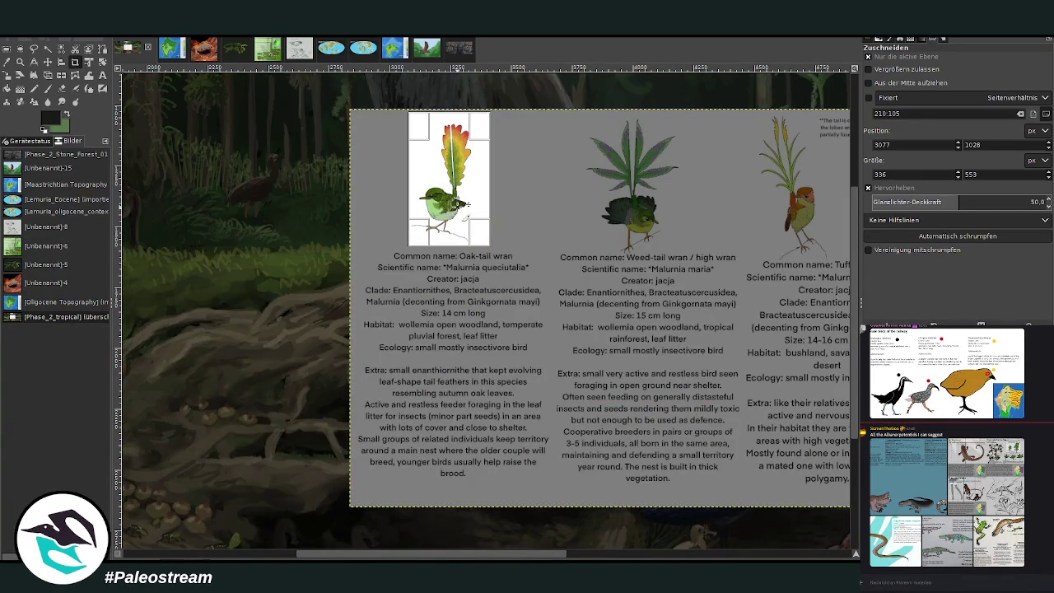
key(Return)
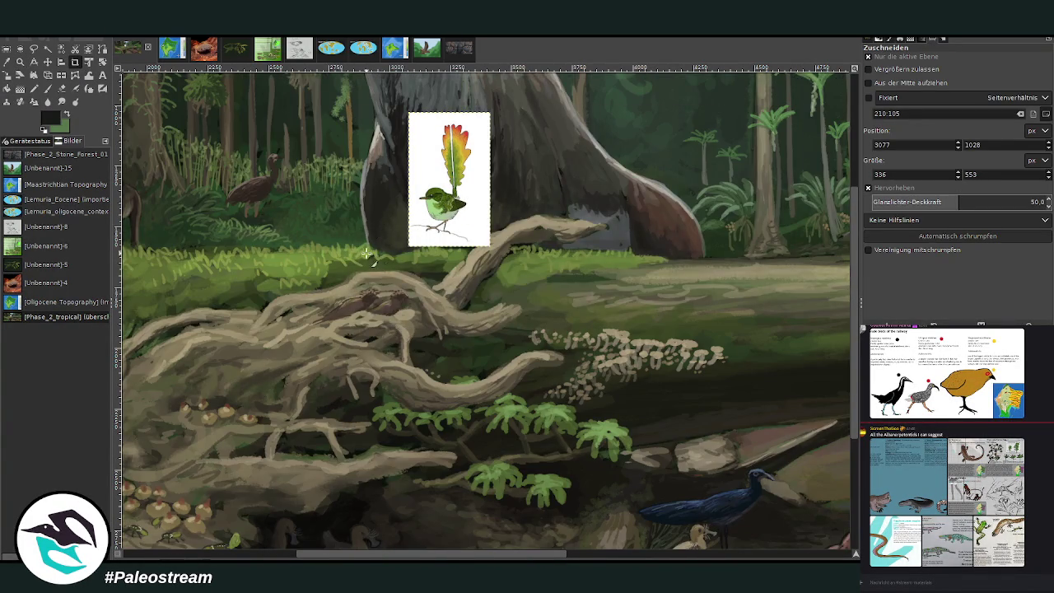
Place the cropped wren card beside the beast's head
scroll(366, 254, up, 5)
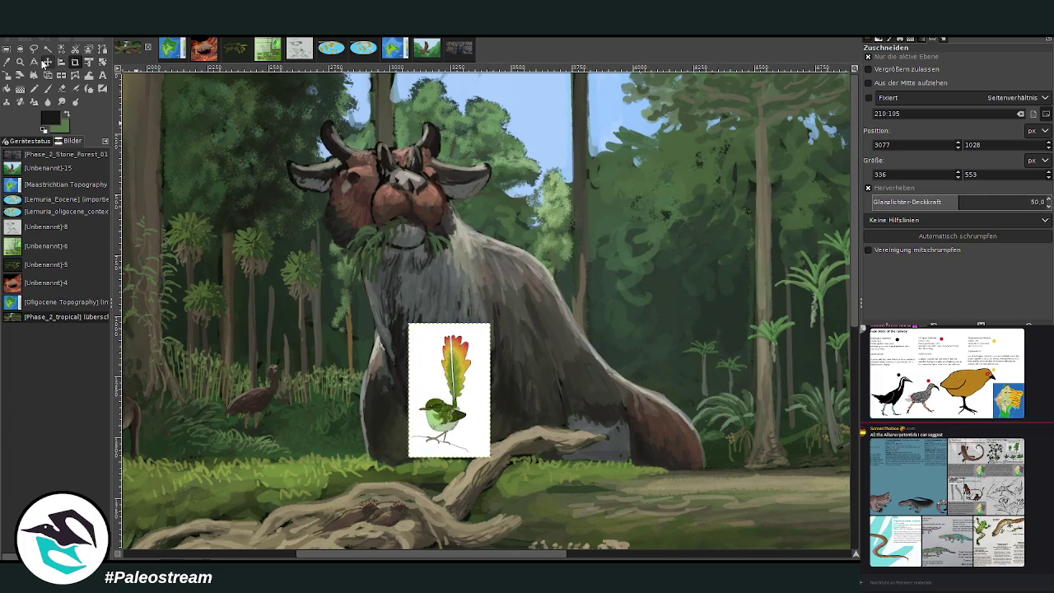
click(46, 62)
drag(466, 358, 570, 164)
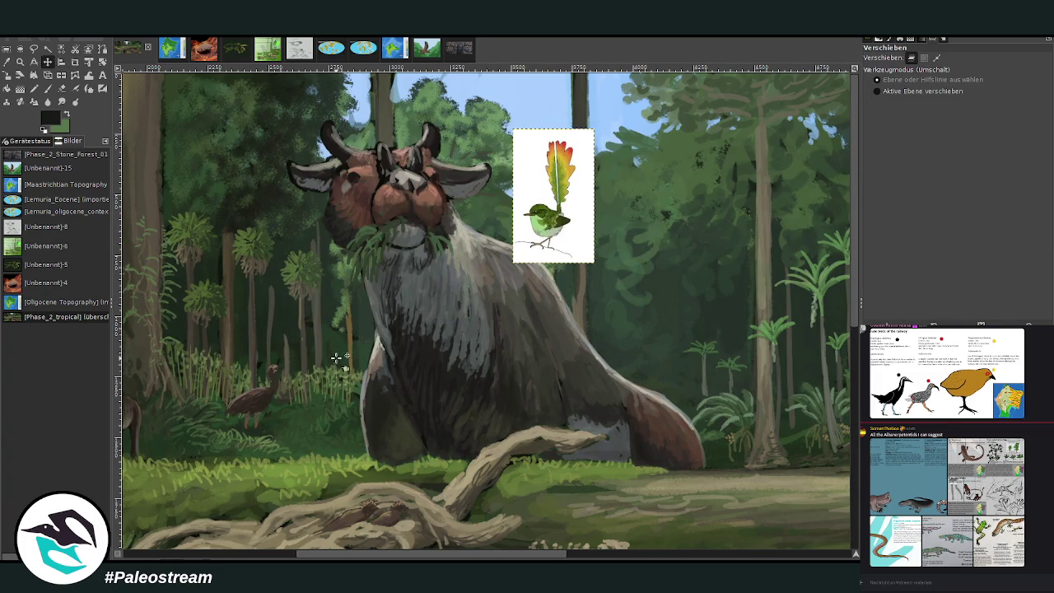
Zoom in on the head and sample the dark trunk colour for the Paintbrush on the painting layer
click(20, 61)
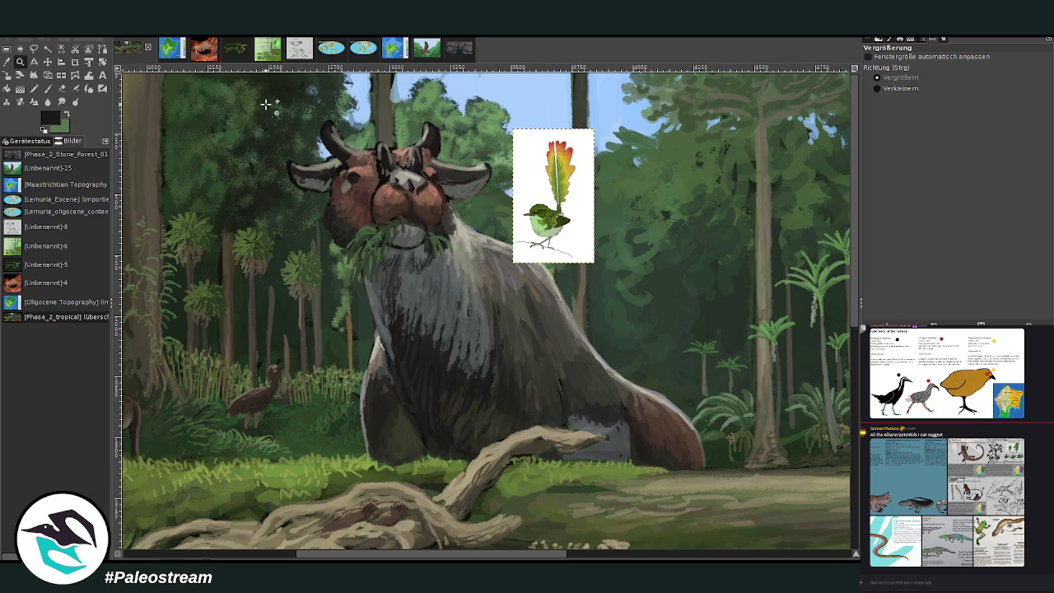
drag(234, 80, 665, 373)
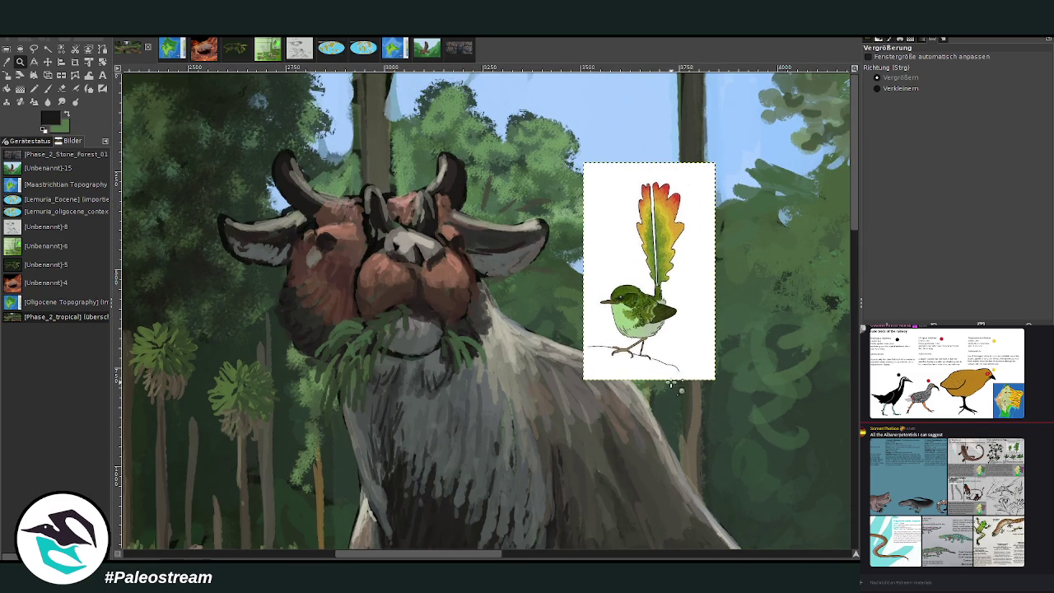
key(Page_Down)
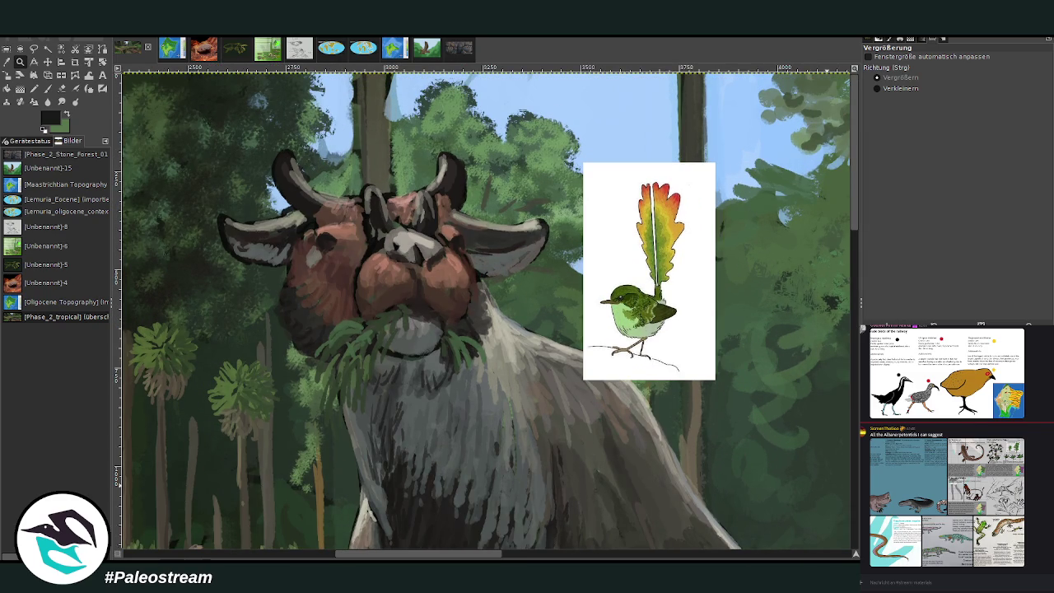
click(50, 85)
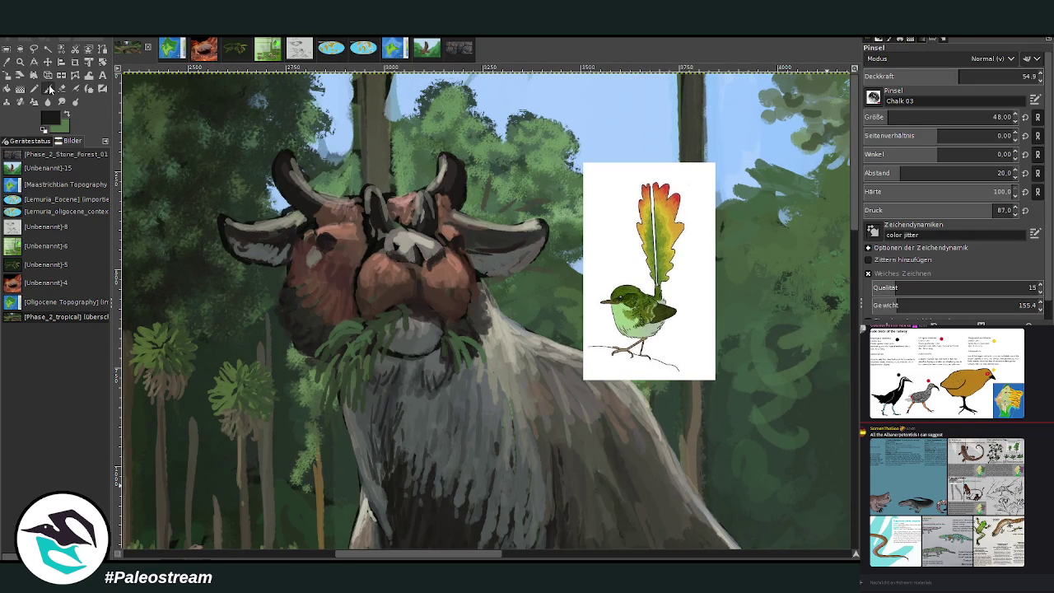
key(x)
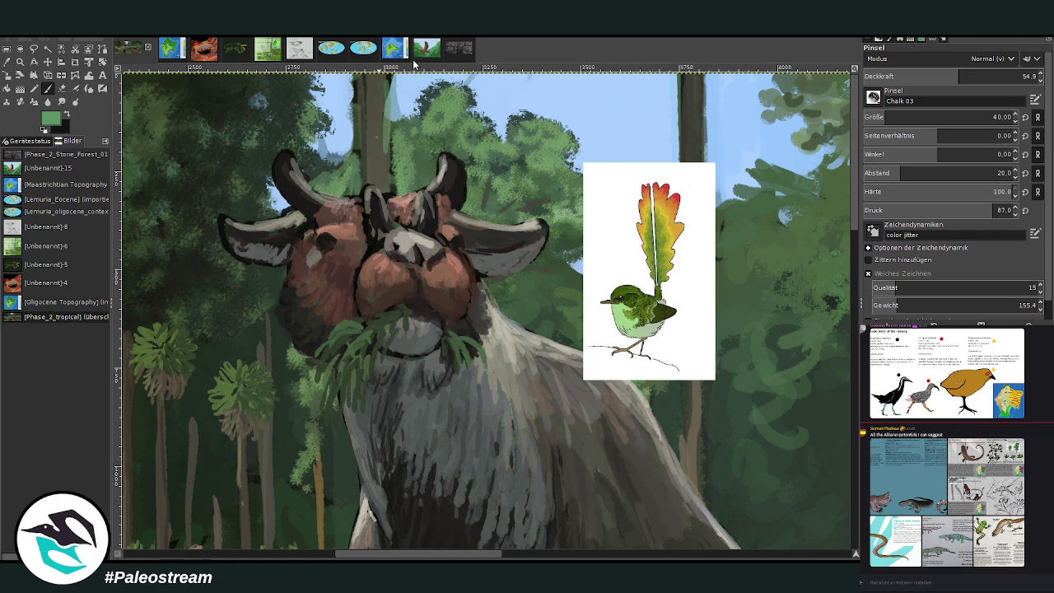
ctrl+click(383, 160)
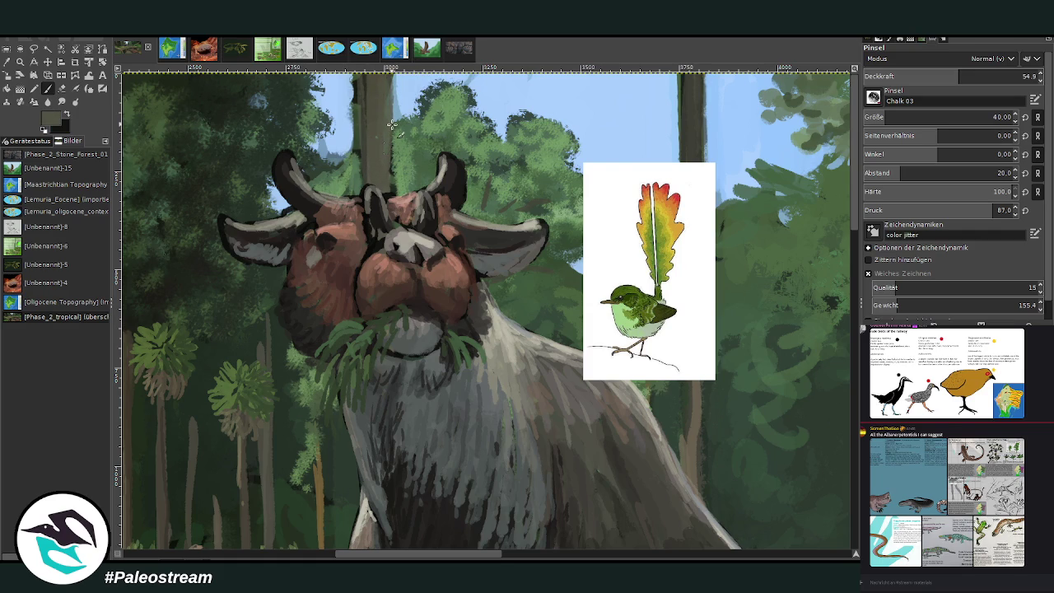
Widen and smooth the trunk behind the head at brush size 85, then remove the wren reference
click(893, 118)
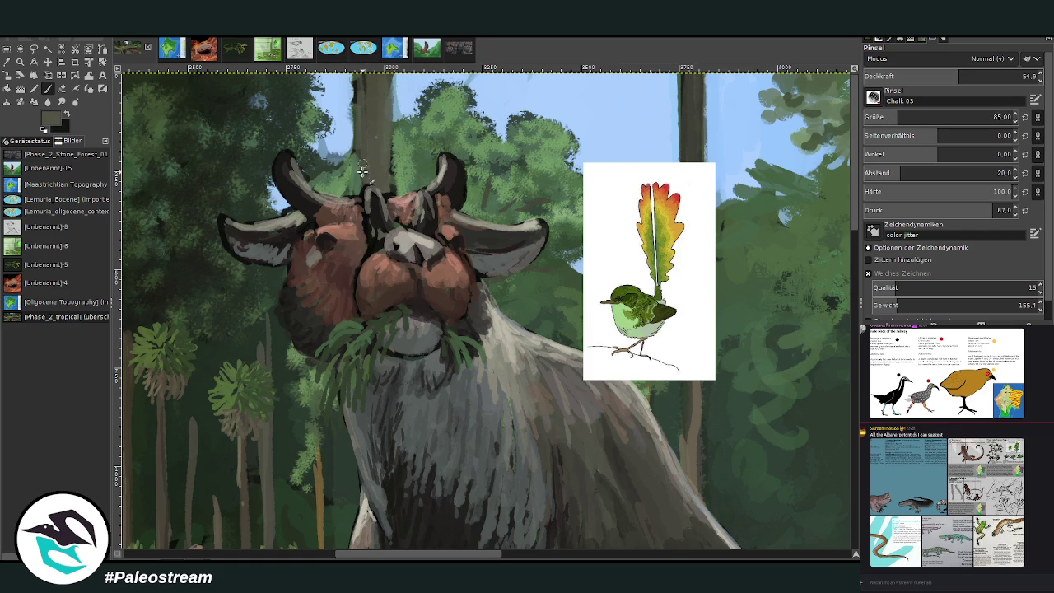
mouse_move(358, 113)
mouse_down()
mouse_move(363, 74)
mouse_move(363, 120)
mouse_up()
mouse_move(387, 73)
mouse_down()
mouse_move(389, 183)
mouse_move(358, 83)
mouse_up()
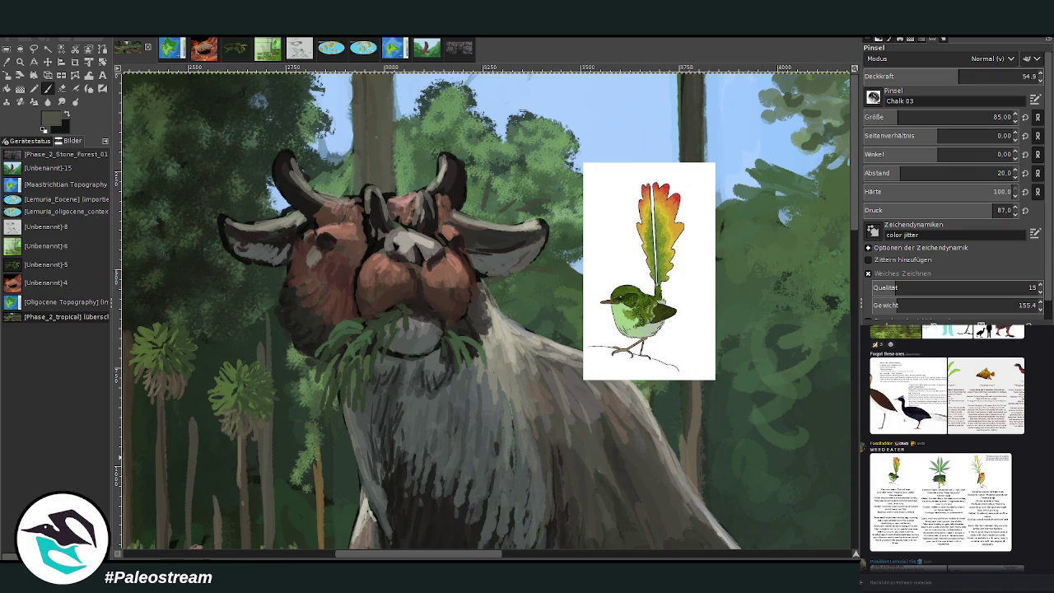
key(ctrl+z)
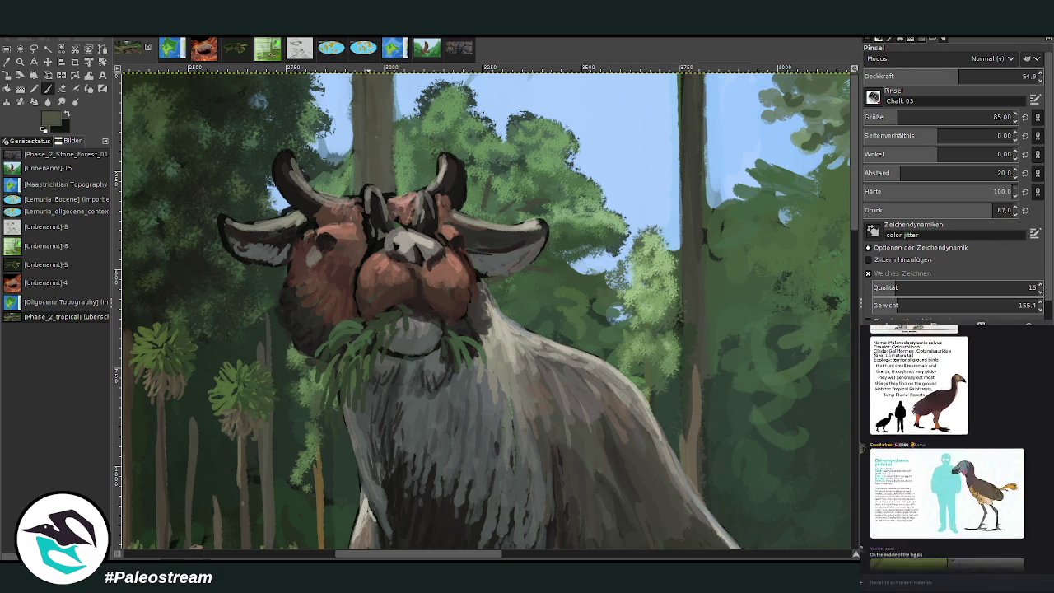
View the enlarged frog-and-gecko and caecilian reference images in chat, then close them
mouse_move(999, 542)
click(1009, 550)
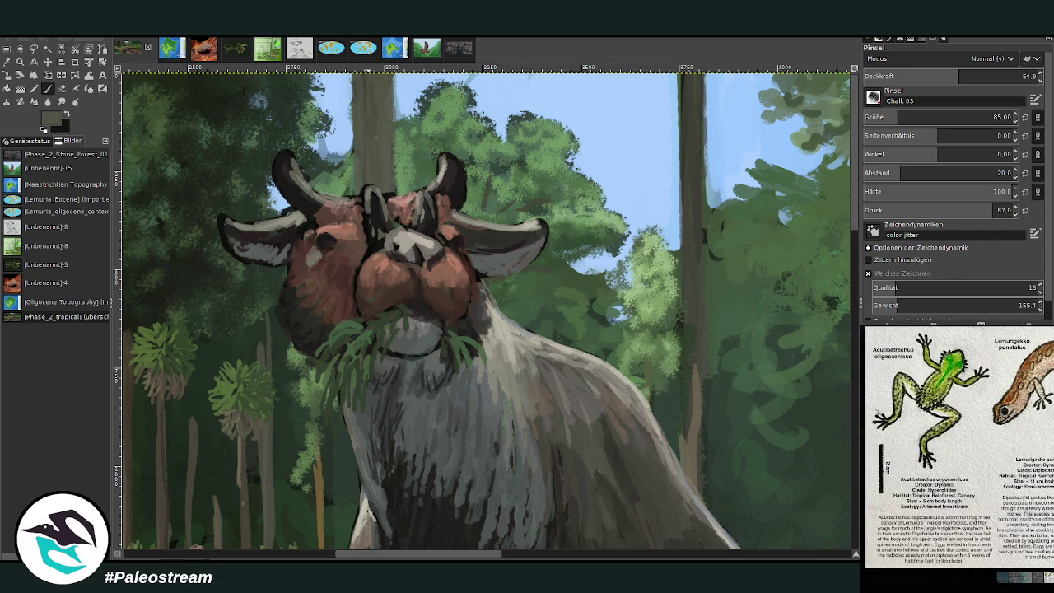
click(888, 583)
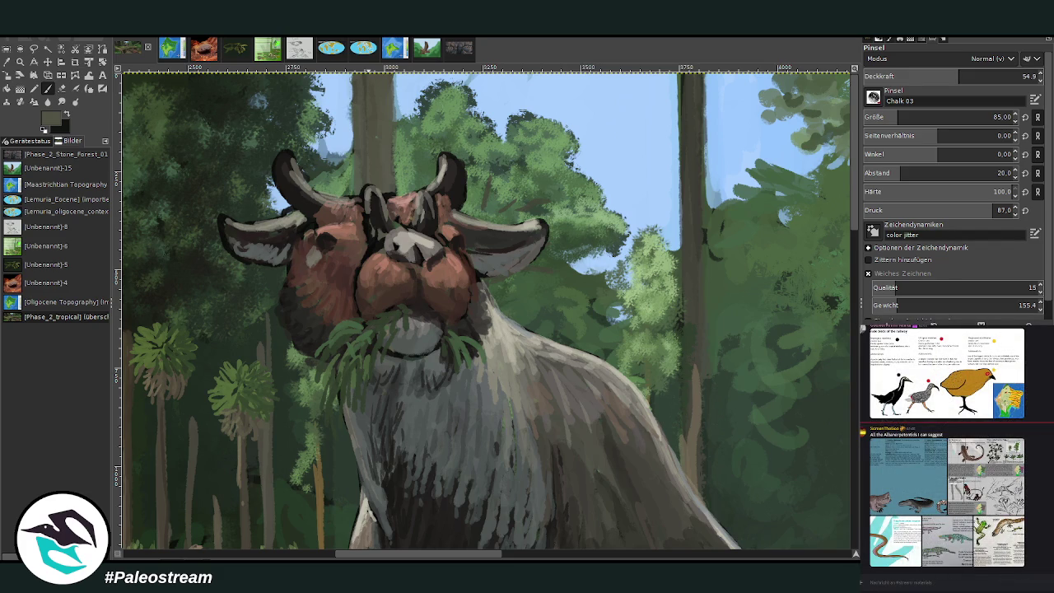
click(897, 540)
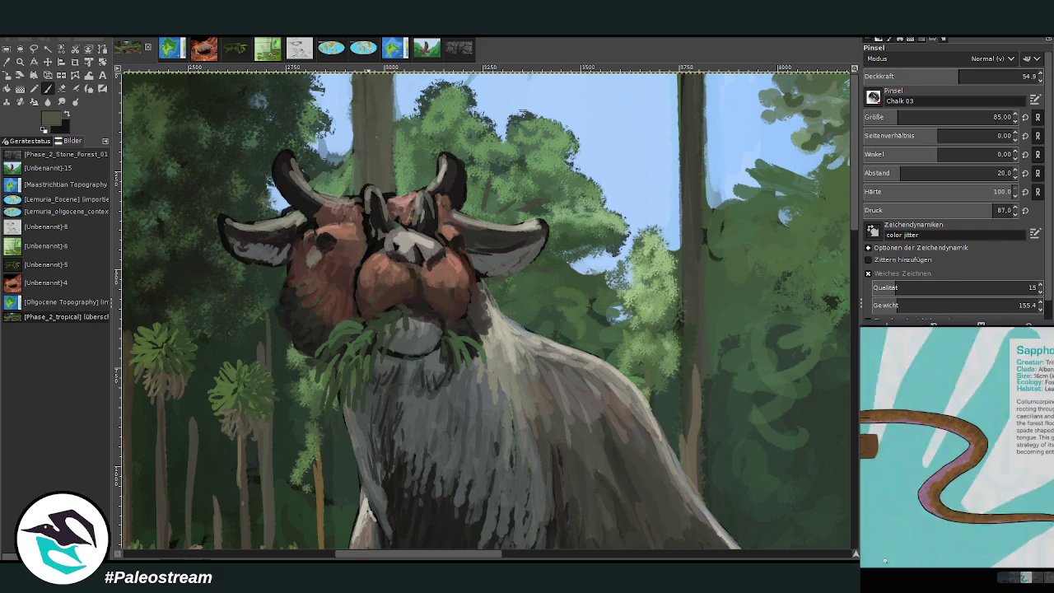
click(915, 590)
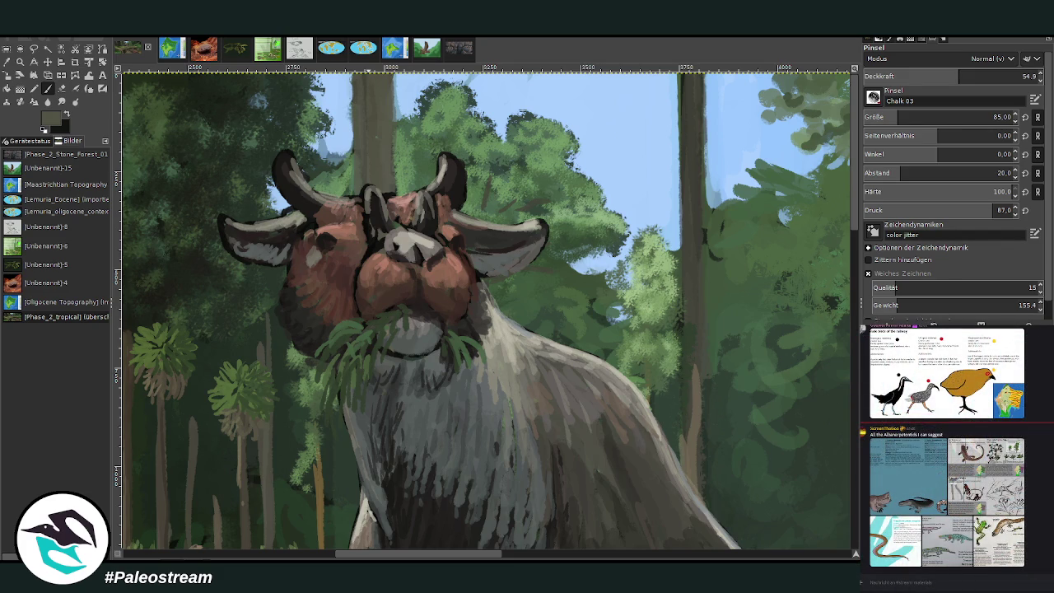
Swap the colours back and paste the Lemurian bird reference sheet into the painting
key(x)
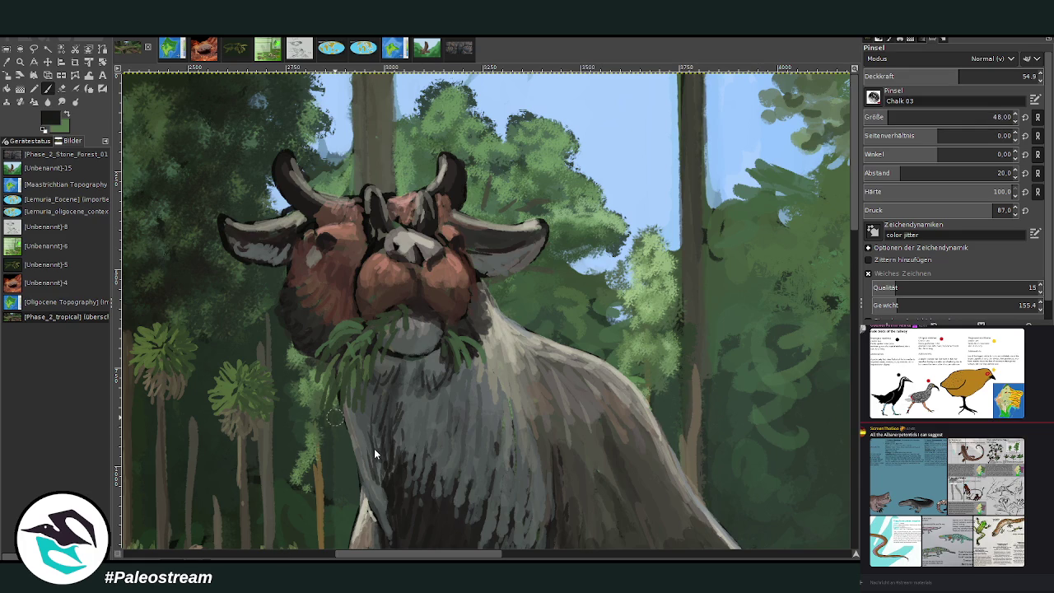
key(ctrl+v)
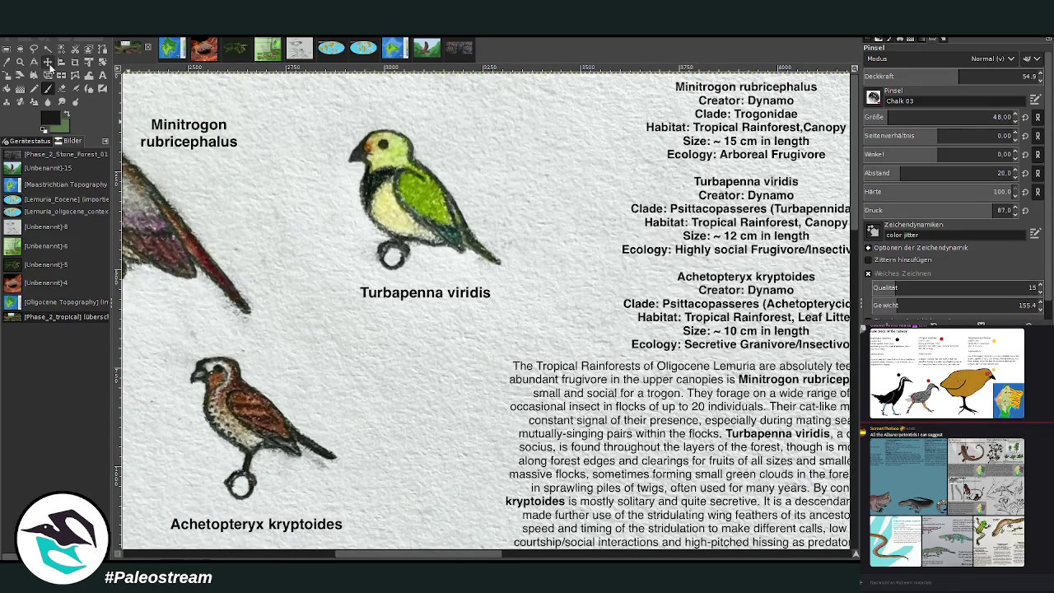
click(76, 62)
Crop the sheet to the Turbapenna viridis card and move it right of the beast
drag(318, 122, 524, 324)
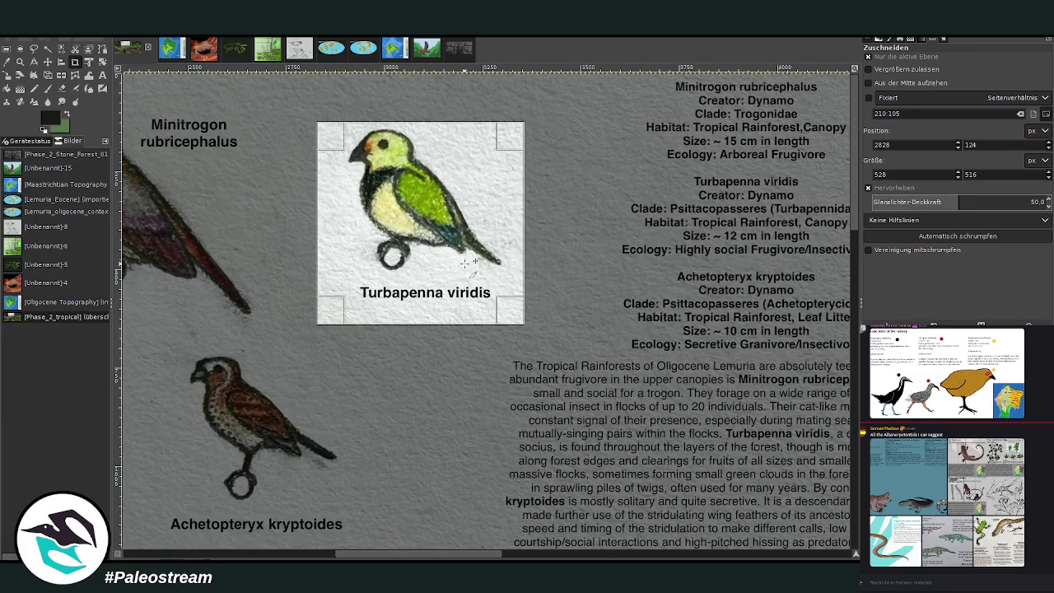
key(Return)
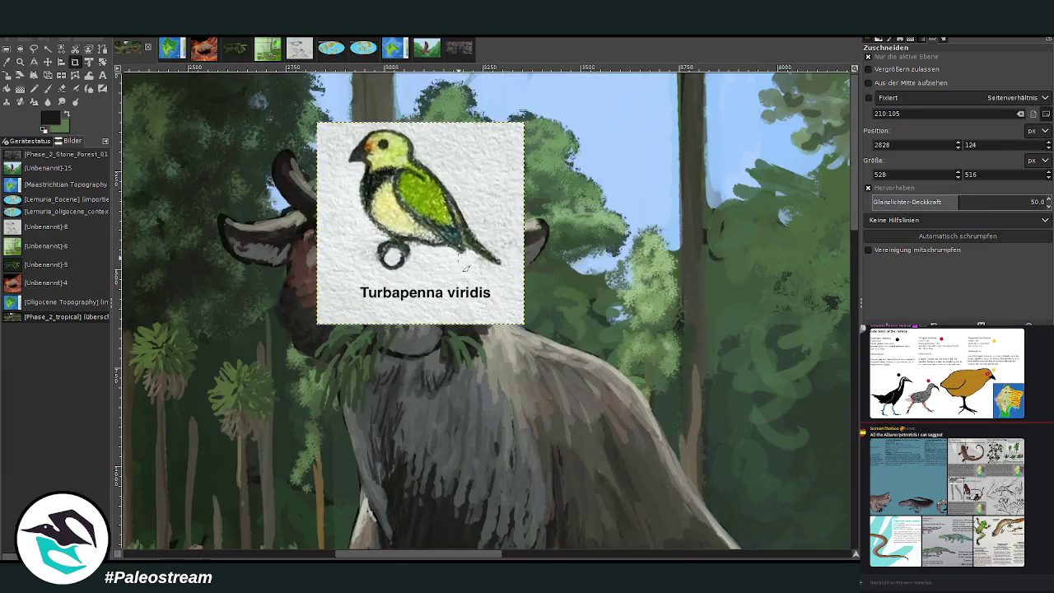
key(m)
mouse_move(438, 266)
mouse_down()
mouse_move(717, 388)
mouse_move(688, 289)
mouse_move(722, 353)
mouse_up()
scroll(535, 371, right, 4)
scroll(535, 371, right, 1)
drag(542, 356, 579, 394)
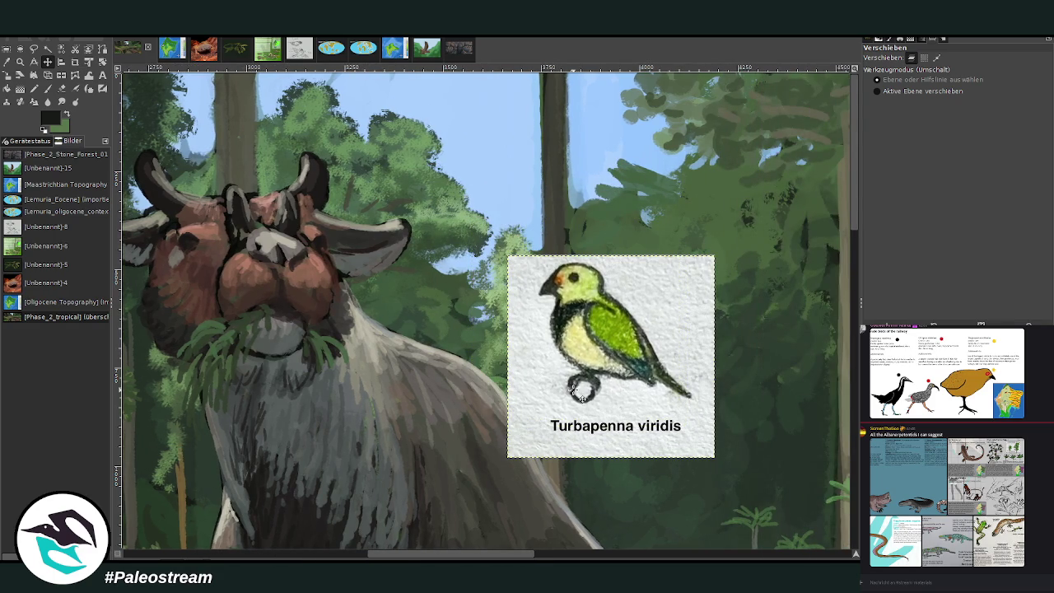
Sample the bird's light yellow-green and shift the reference card lower and to the right
key(p)
scroll(857, 229, down, 1)
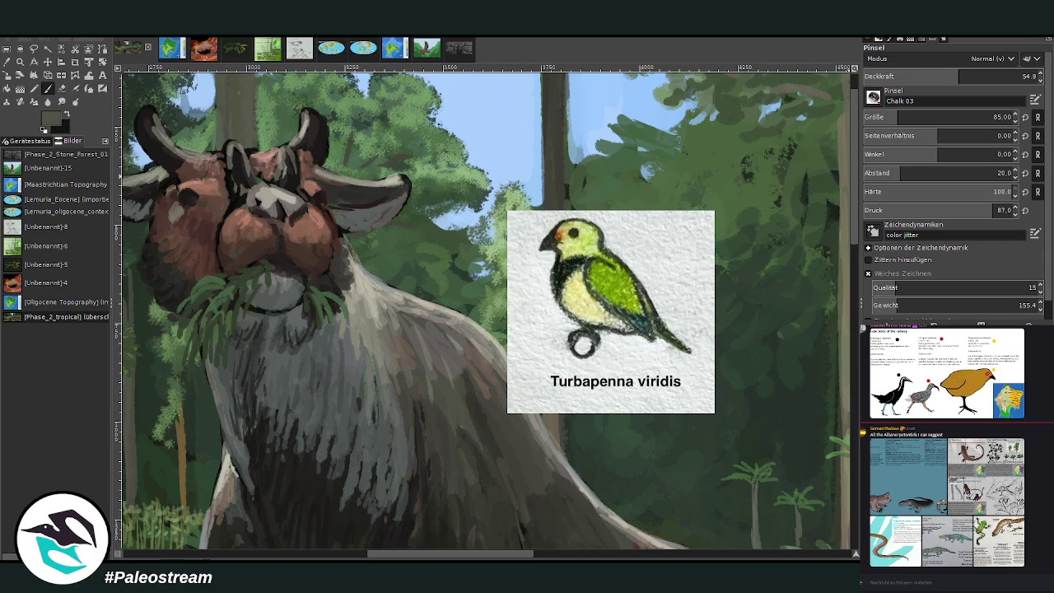
click(7, 62)
click(590, 244)
click(59, 89)
click(47, 62)
drag(527, 248, 574, 328)
Paint green grass strands on both sides of the beast's chin
key(p)
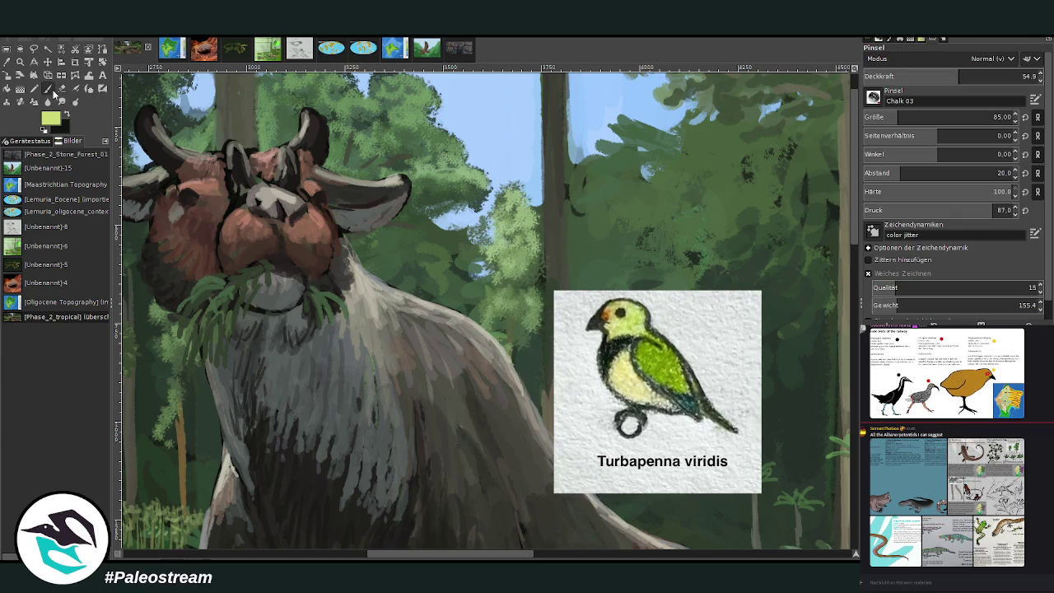
drag(968, 77, 993, 76)
scroll(947, 117, up, 5)
scroll(467, 557, left, 3)
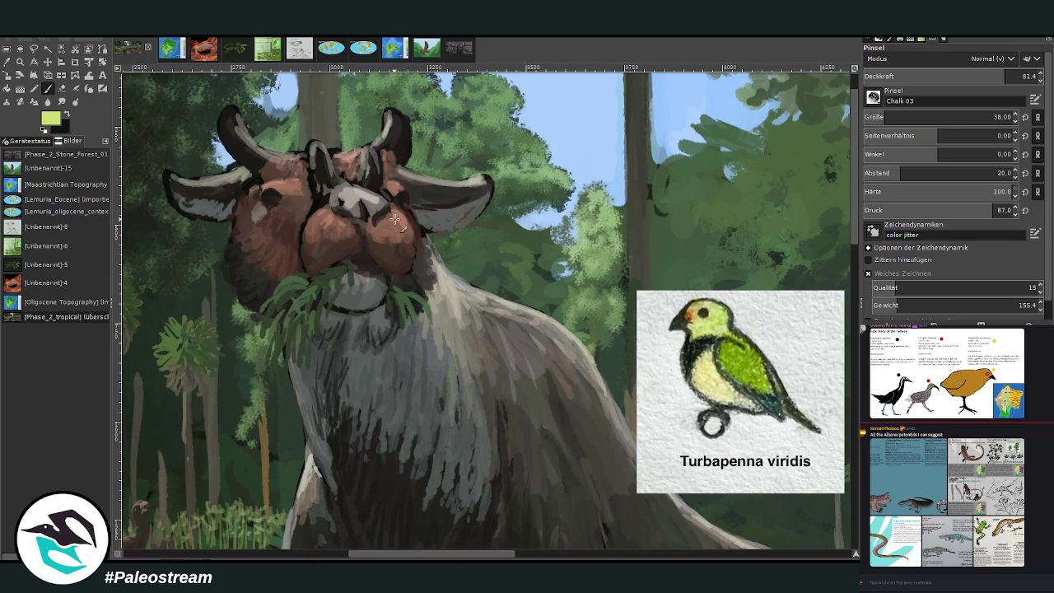
mouse_move(318, 290)
mouse_down()
mouse_move(308, 305)
mouse_move(287, 303)
mouse_move(295, 300)
mouse_up()
drag(399, 293, 417, 313)
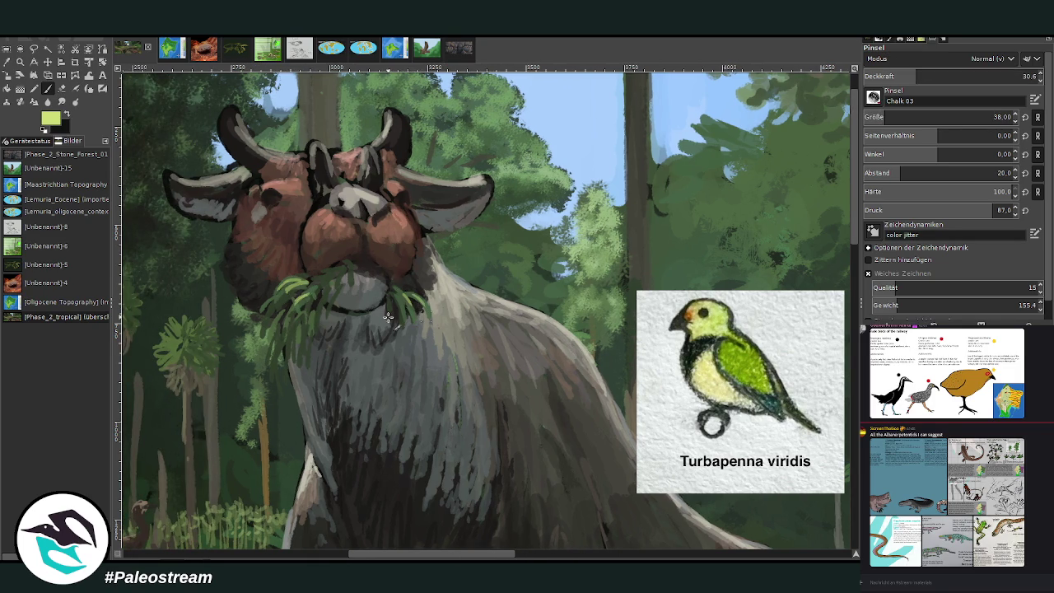
drag(266, 300, 284, 326)
Set brush size 30 at 49.8 opacity and dab a small light-green bird on the back
click(1002, 72)
drag(993, 117, 977, 117)
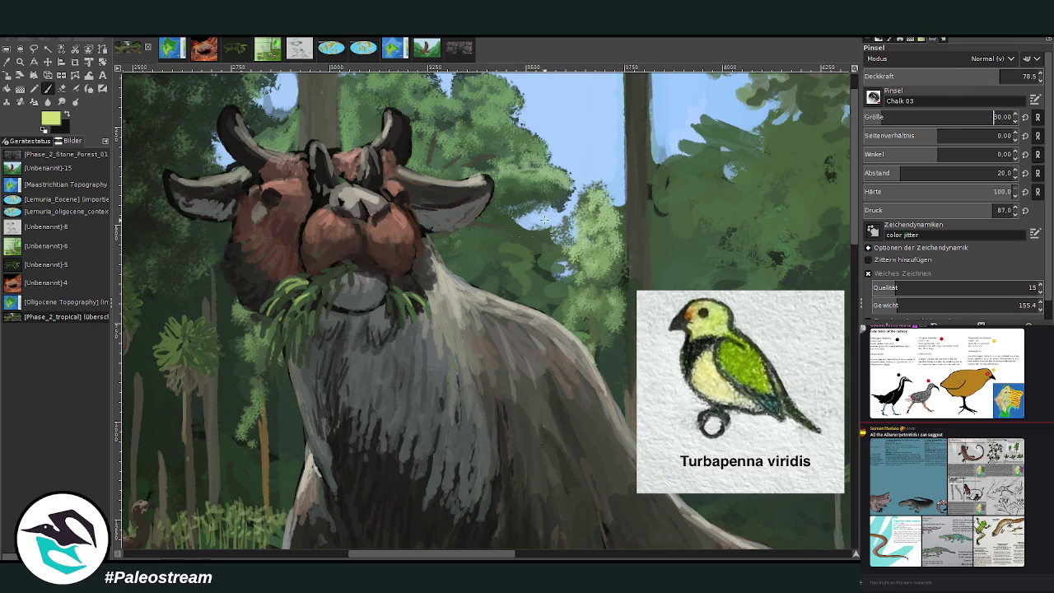
click(952, 74)
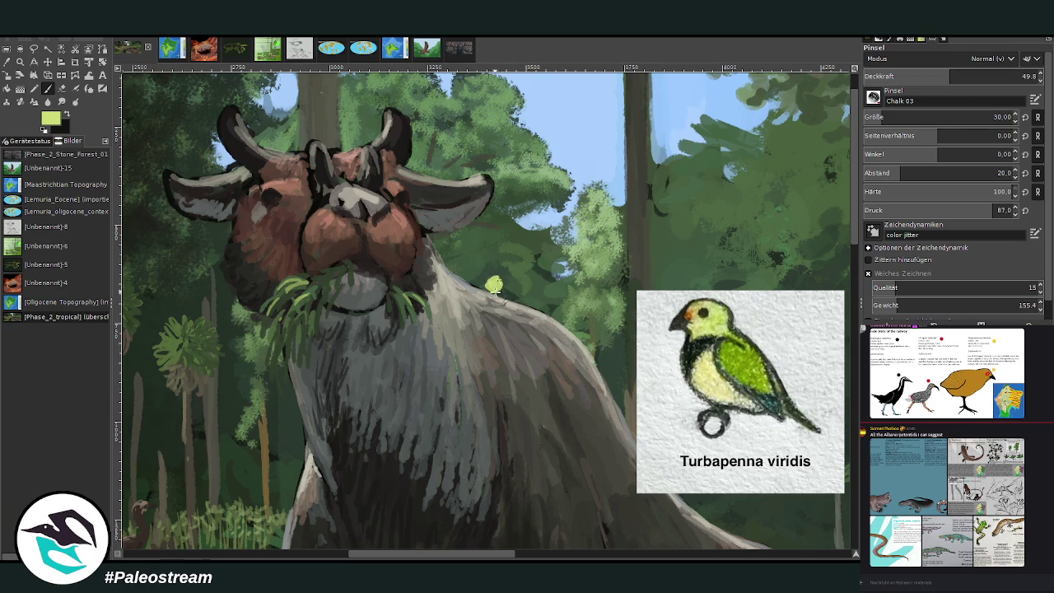
click(523, 297)
drag(523, 296, 529, 301)
drag(446, 554, 472, 555)
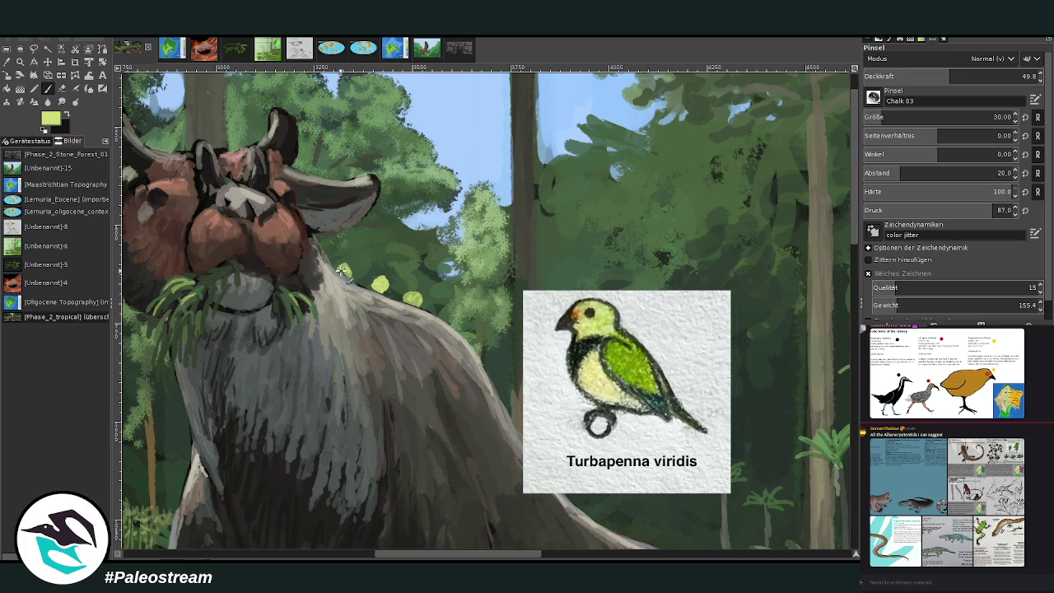
Move the reference card up-right, dab another bird and stripe the birds with dark grey-green
key(m)
drag(534, 334, 580, 216)
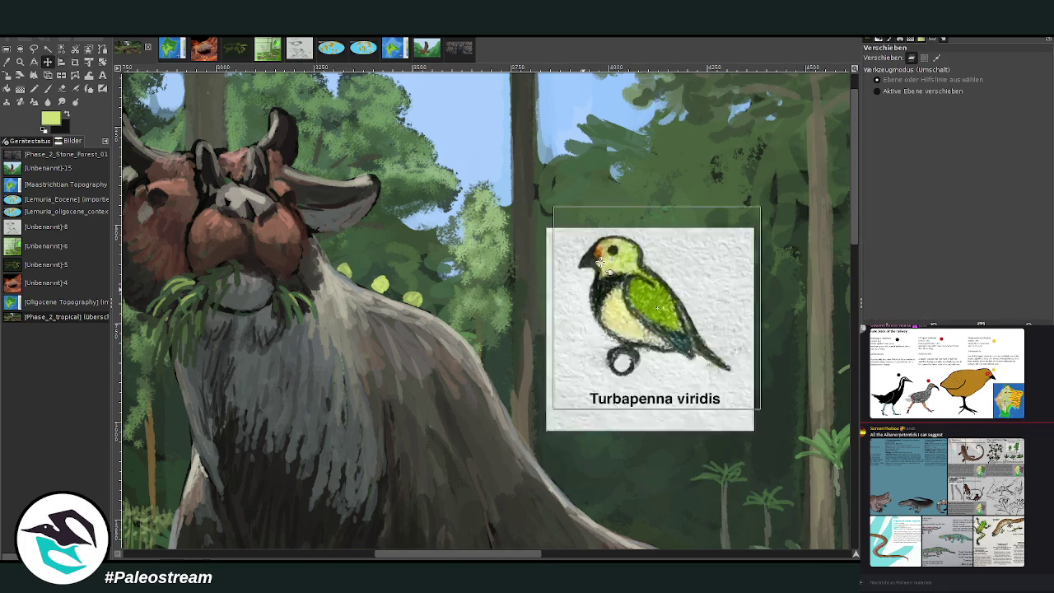
key(p)
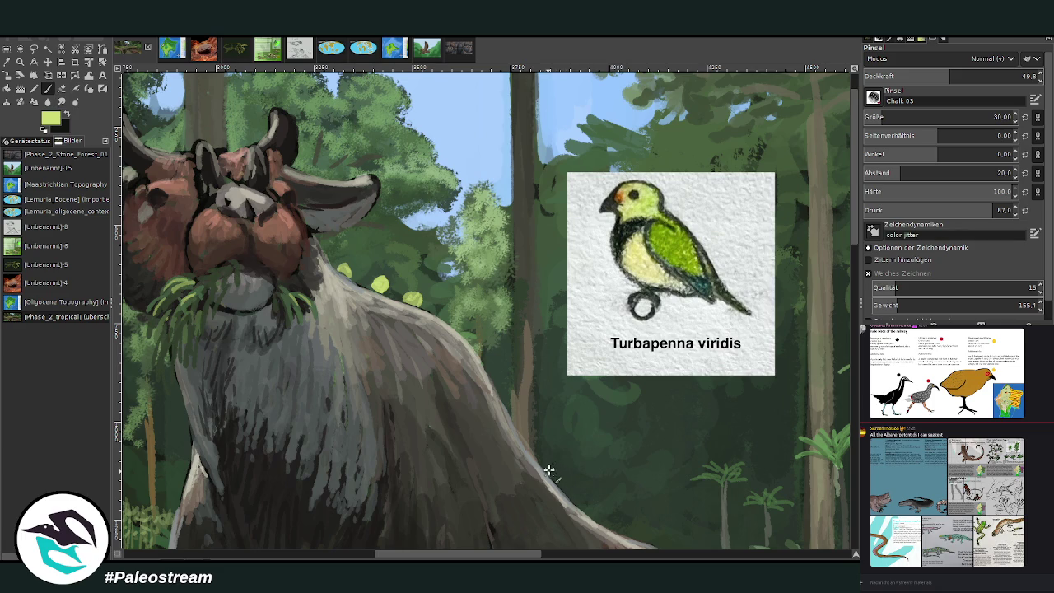
click(554, 473)
ctrl+click(829, 314)
click(381, 286)
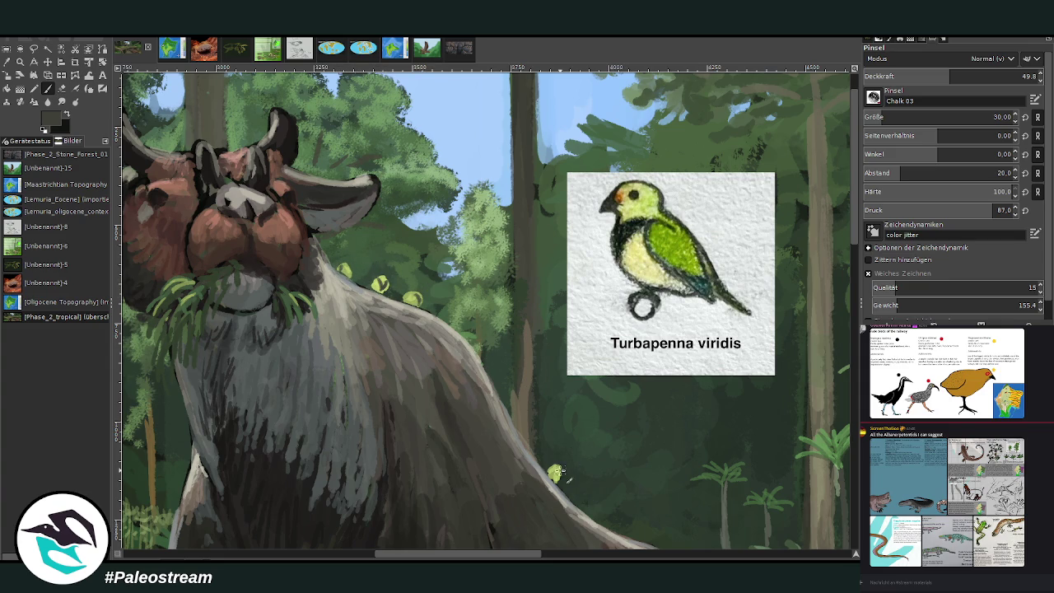
drag(558, 469, 555, 473)
Brighten a bird on the back, then paint with brown, dark and olive tones at 71.6 opacity
ctrl+click(646, 247)
drag(382, 273, 385, 283)
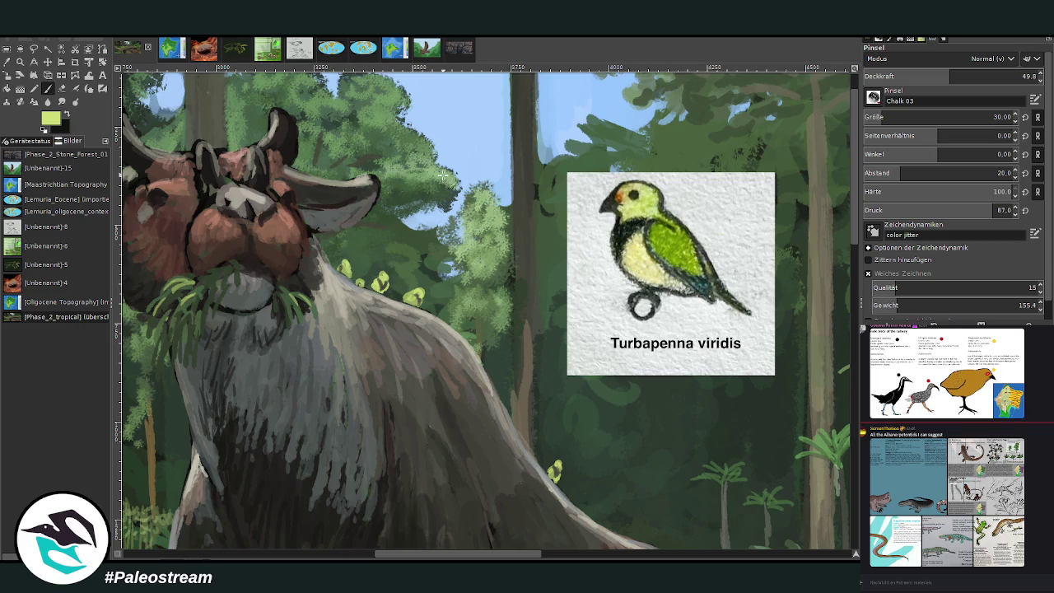
ctrl+click(820, 239)
ctrl+click(821, 309)
click(988, 74)
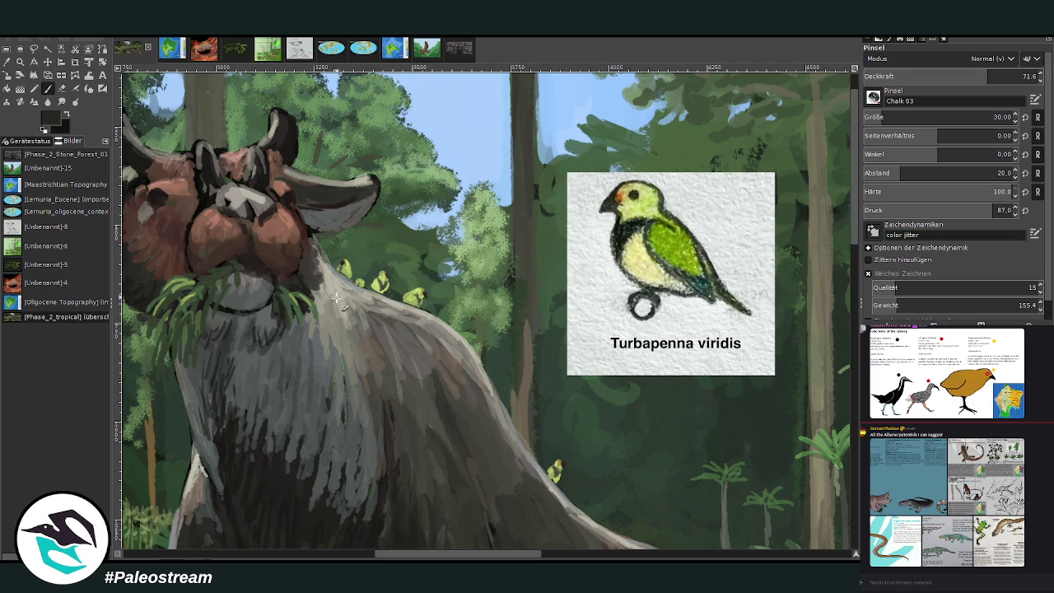
ctrl+click(511, 396)
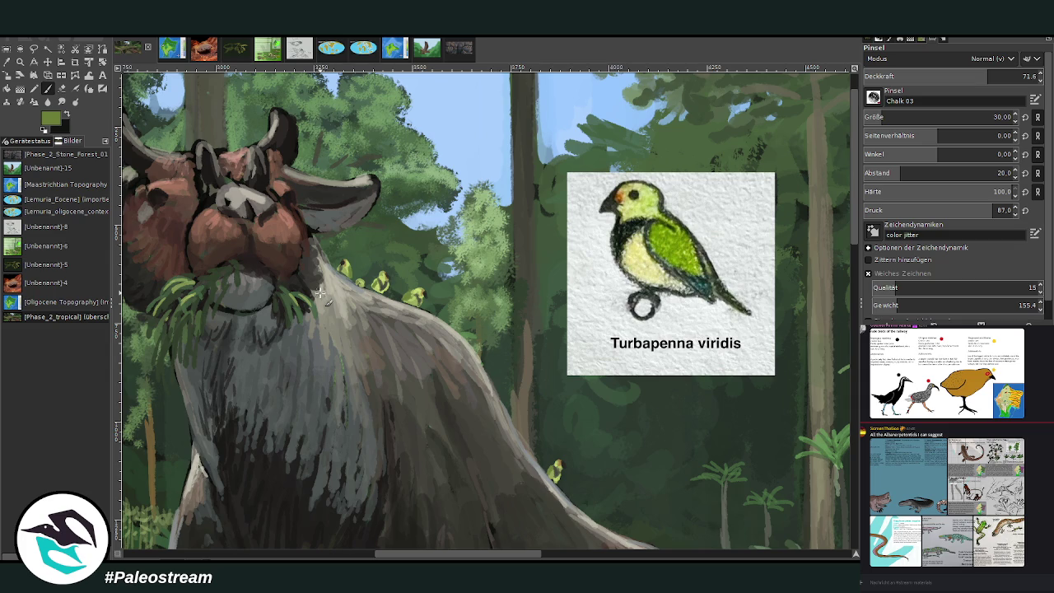
drag(442, 558, 417, 544)
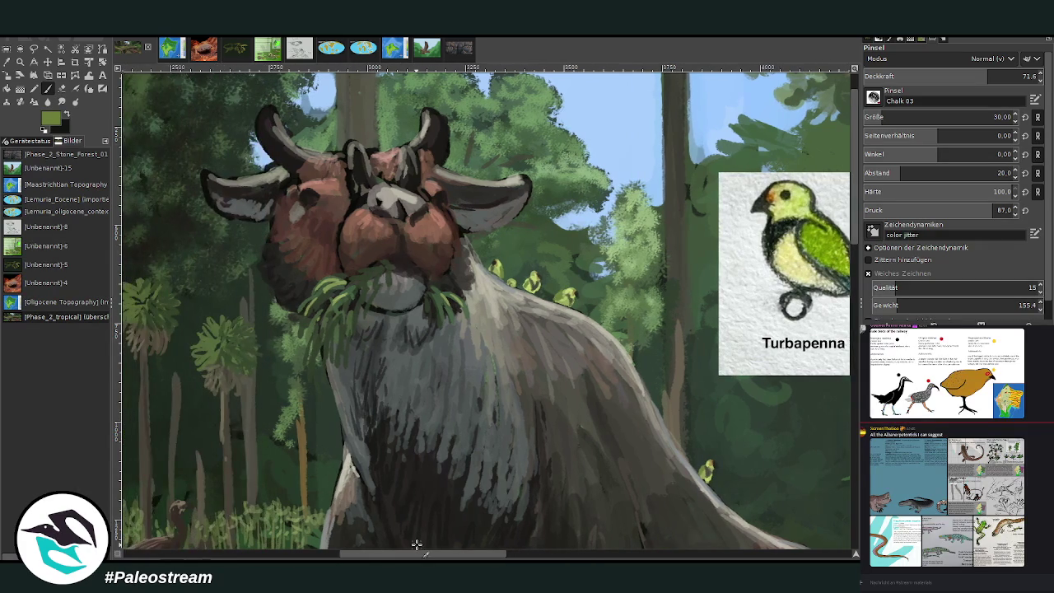
Sample the face's brown and highlight the left horn tip with a pinkish stroke
key(o)
click(449, 216)
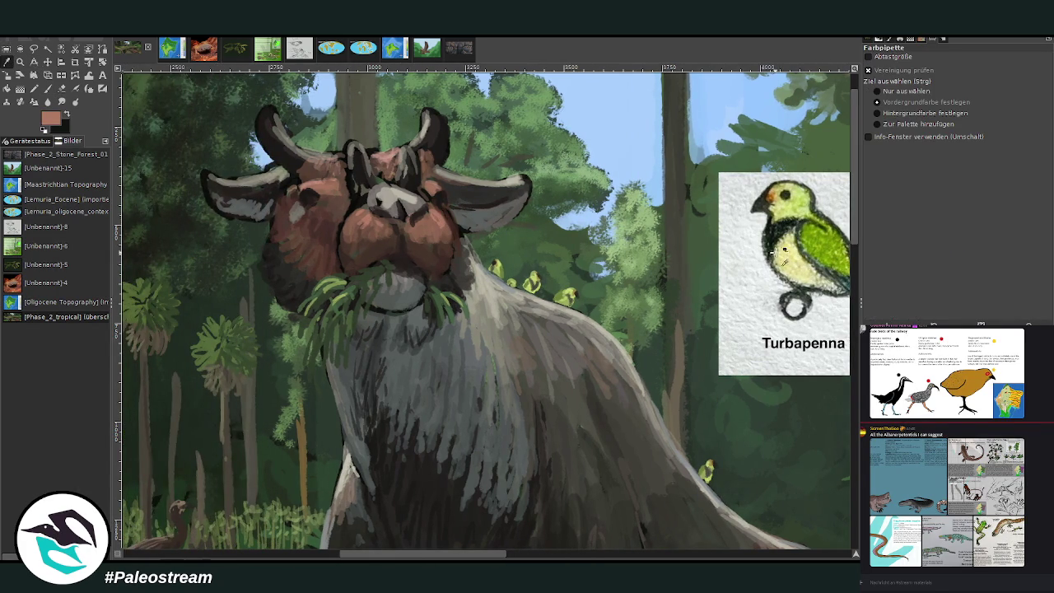
key(p)
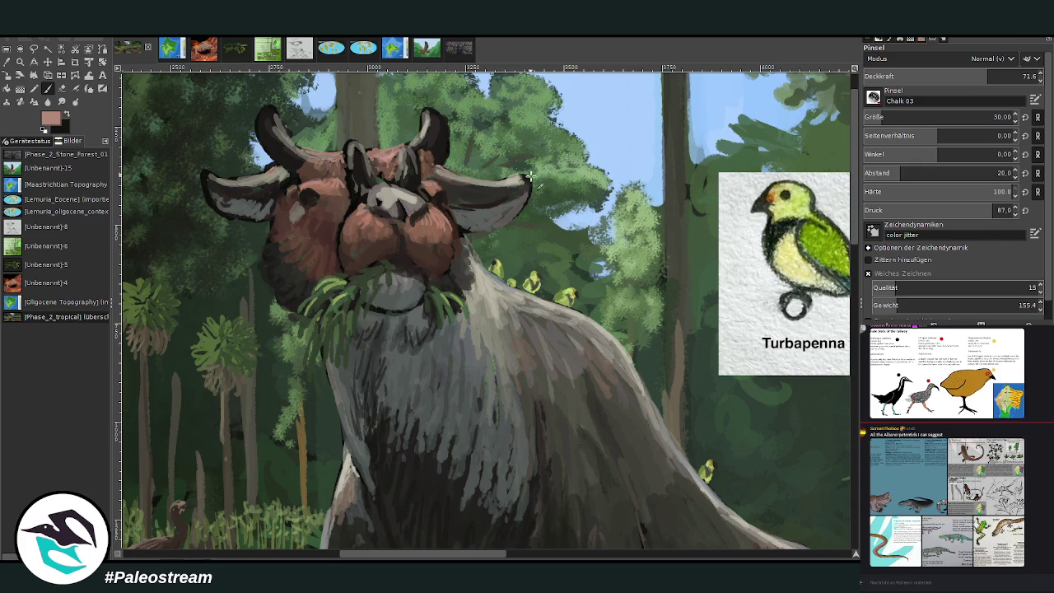
drag(206, 176, 240, 185)
Add a dark brown stroke on the face and a blue-grey dab near the eye
ctrl+click(849, 311)
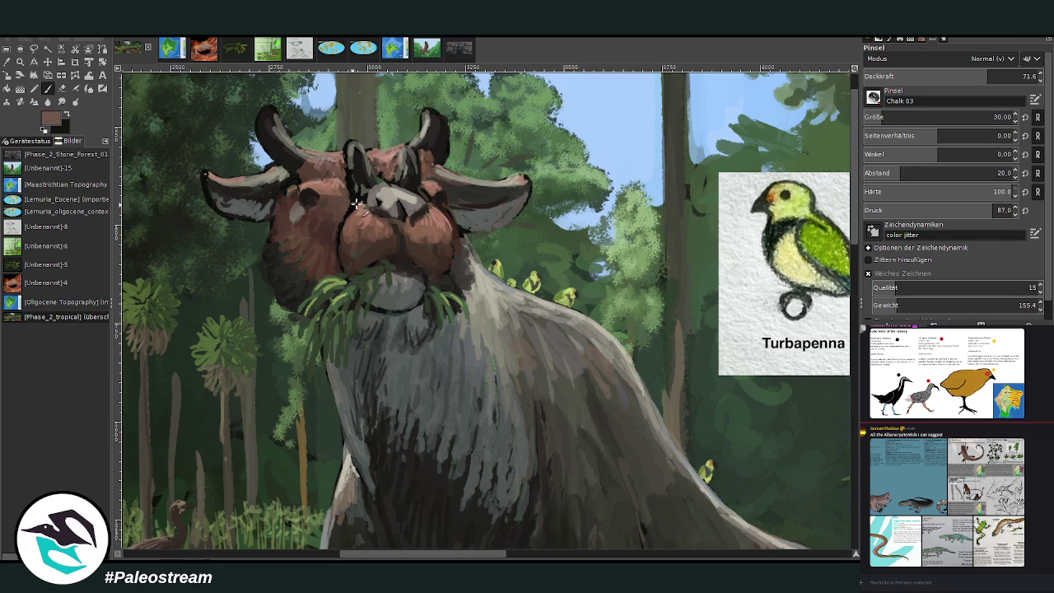
ctrl+click(812, 258)
drag(351, 203, 345, 221)
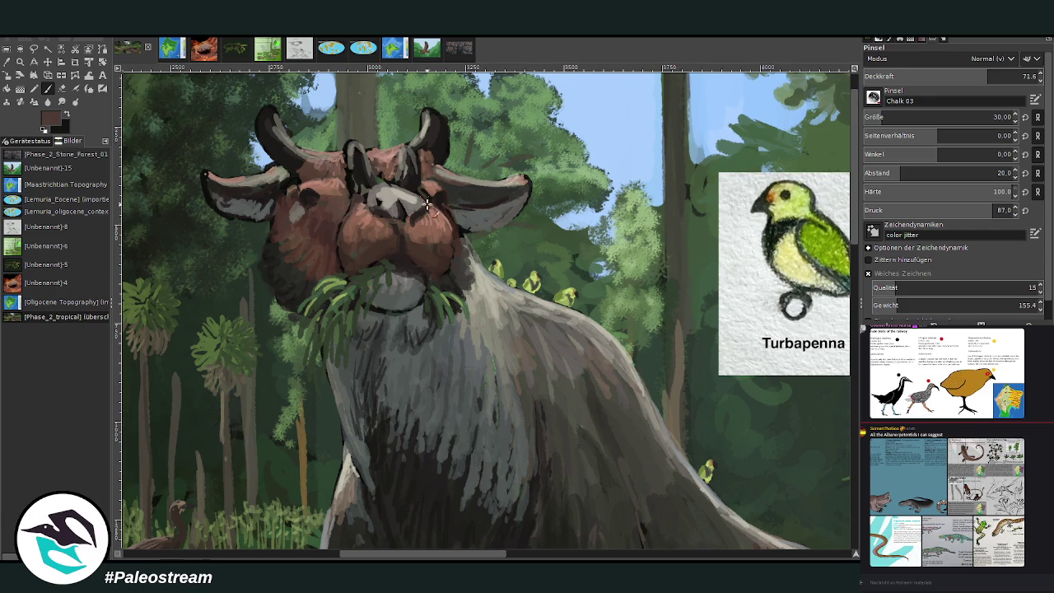
ctrl+click(838, 308)
drag(446, 196, 442, 206)
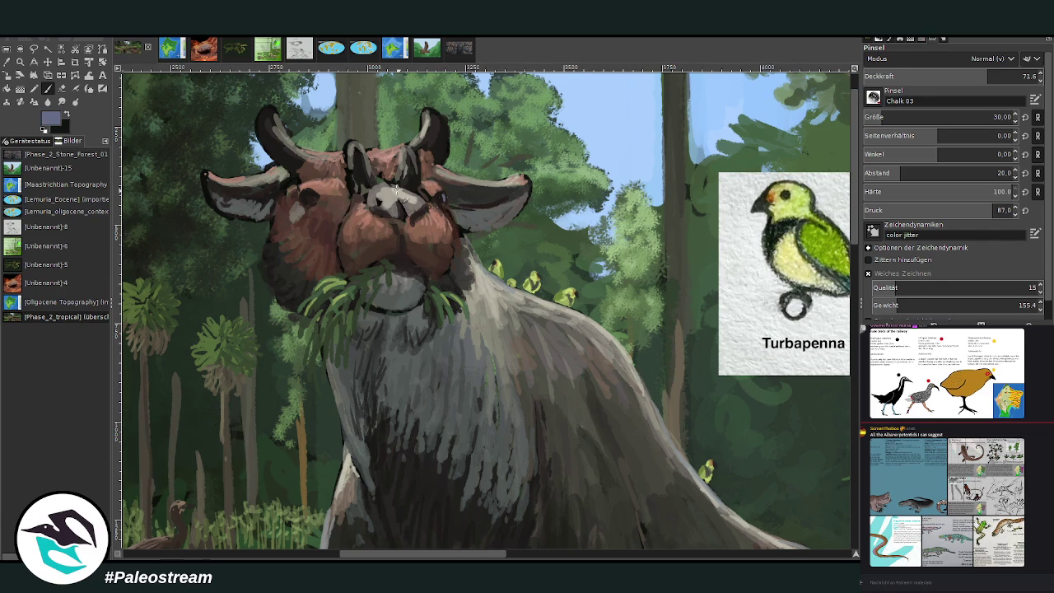